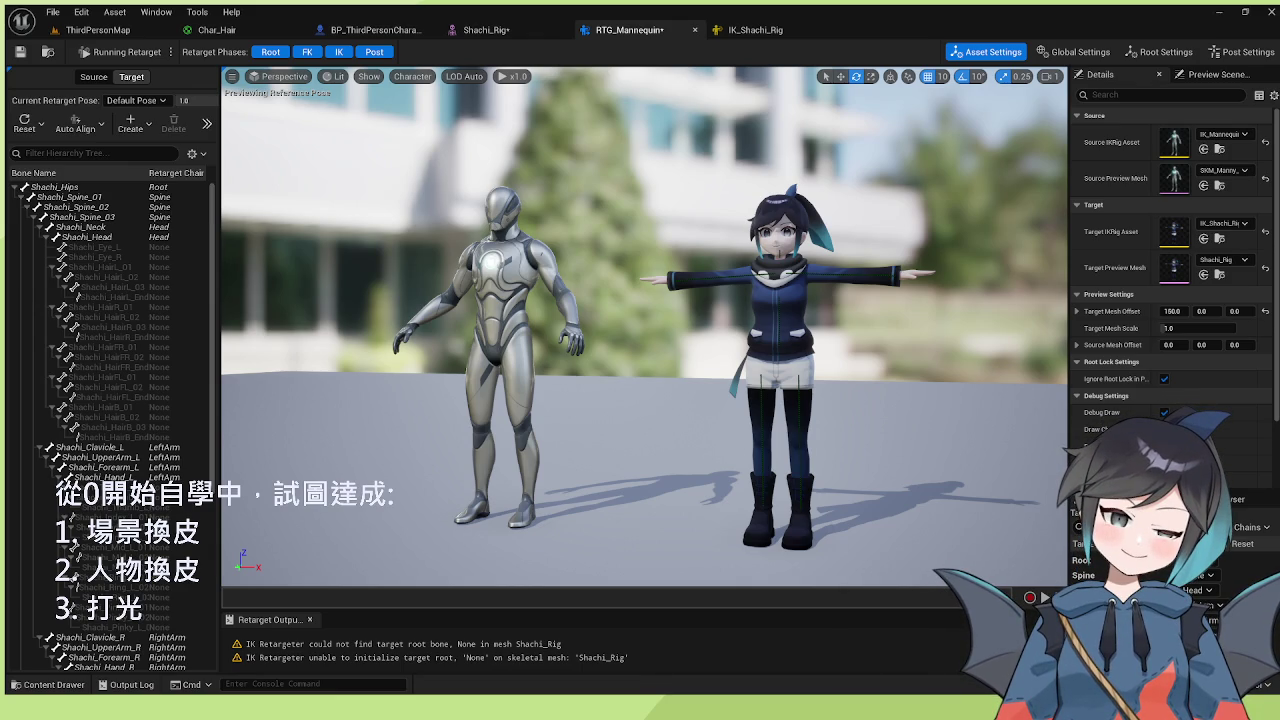
- Open the IK_Shachi_Rig editor to inspect how Shachi's bones map to retarget chains
scroll(1170, 275, down, 2)
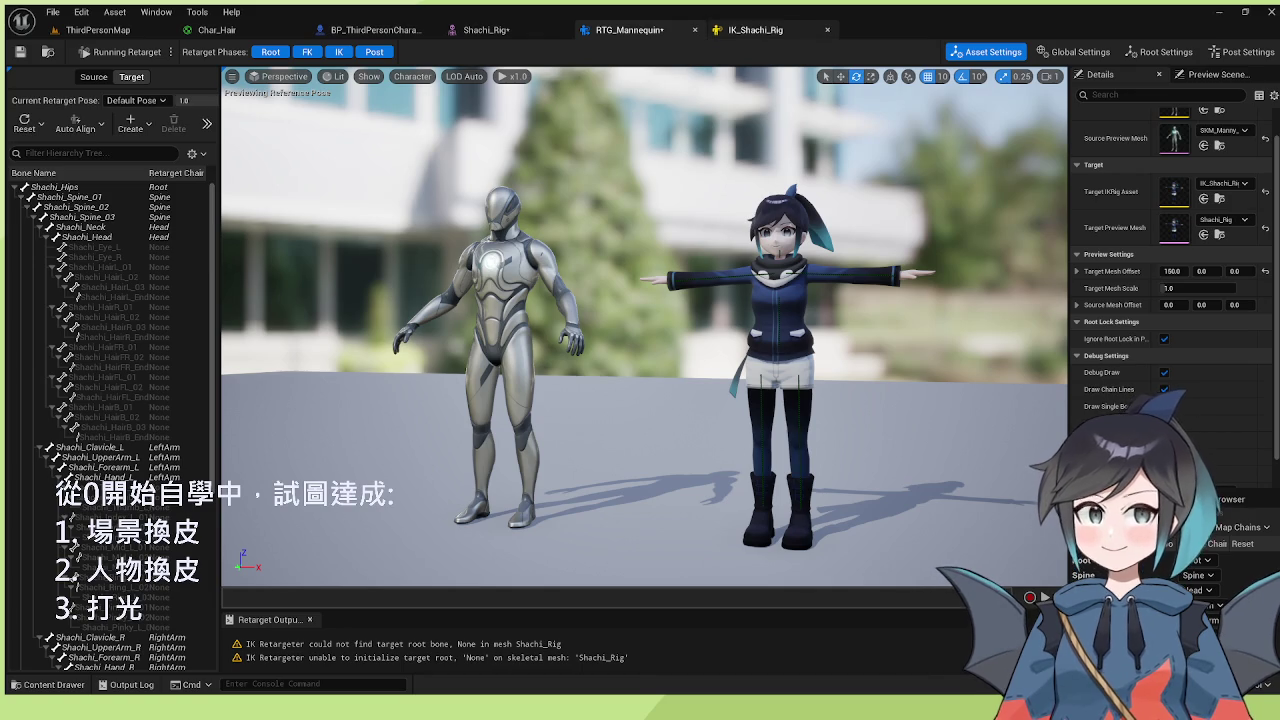
click(755, 30)
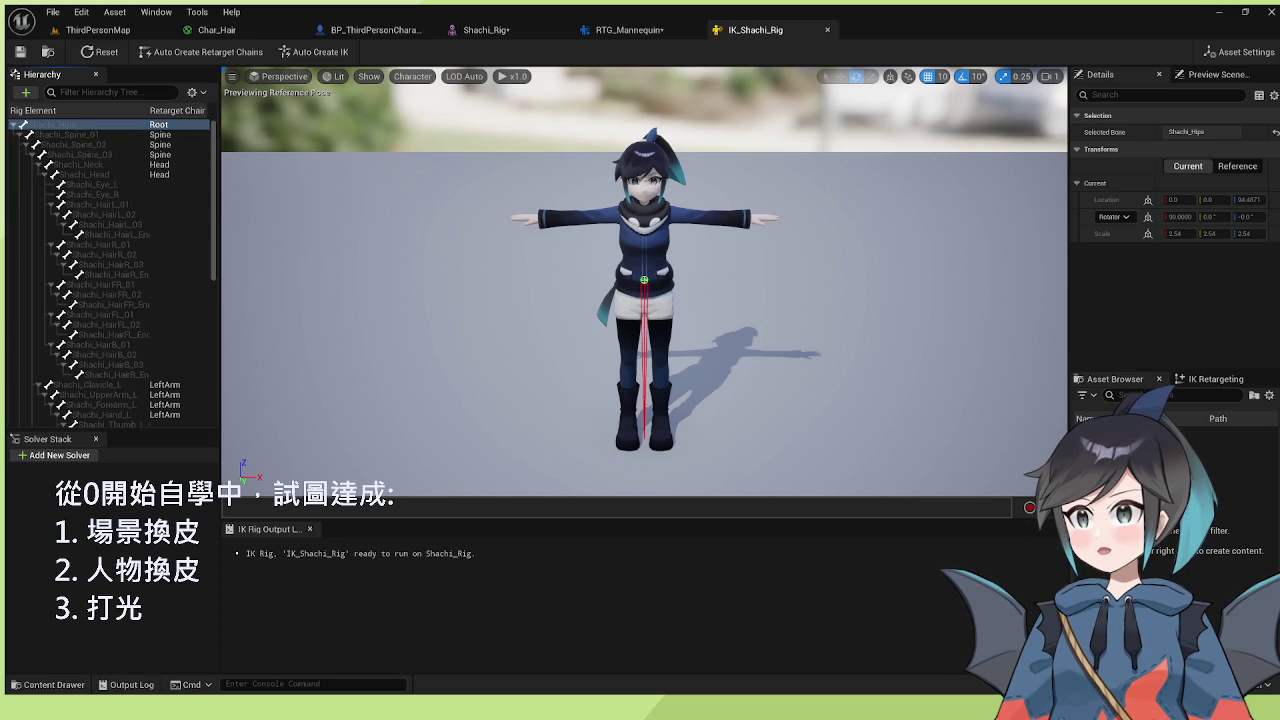
- Set Shachi_Hips as Retarget Root, save IK_Shachi_Rig, and return to RTG_Mannequin
click(188, 331)
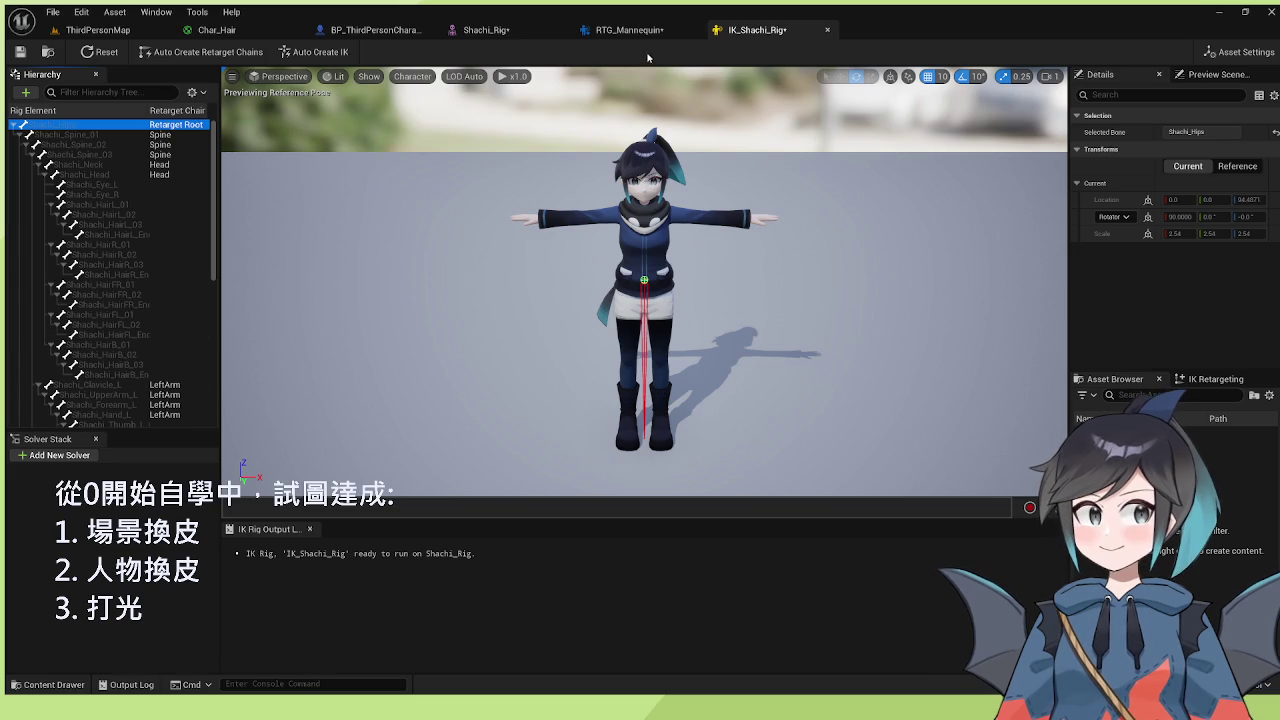
click(20, 51)
click(630, 29)
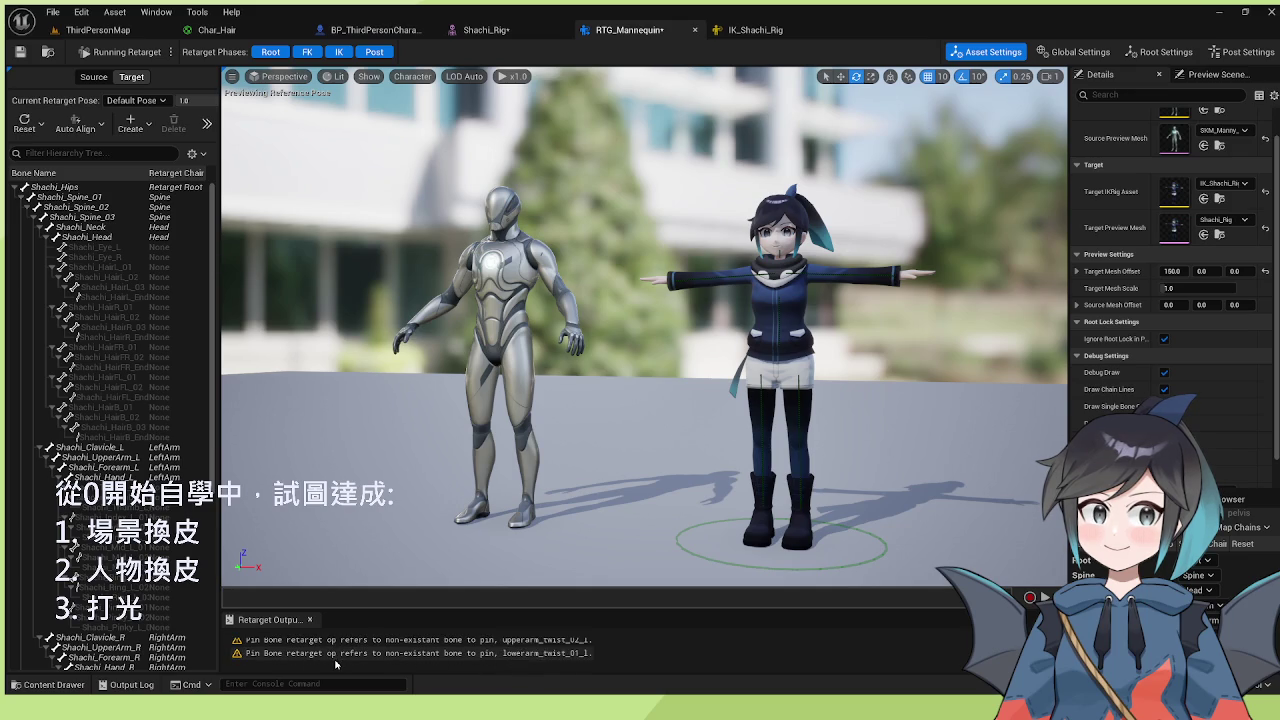
scroll(336, 662, down, 5)
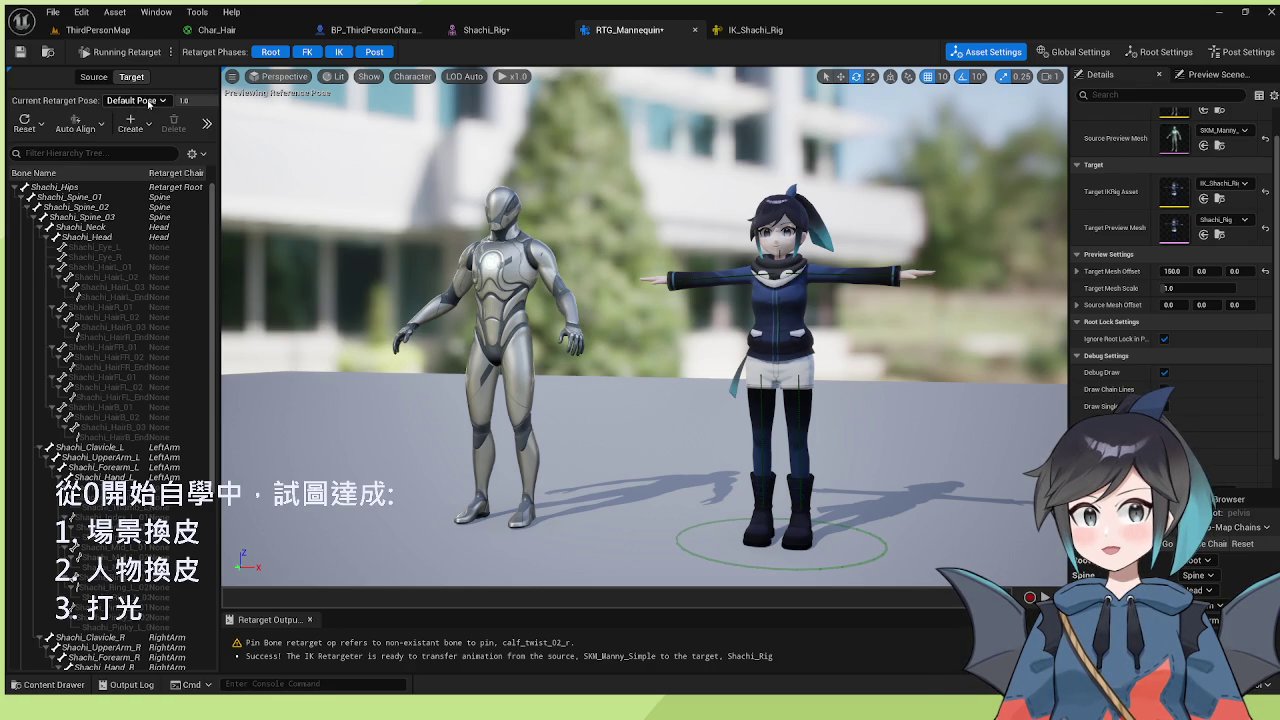
click(131, 126)
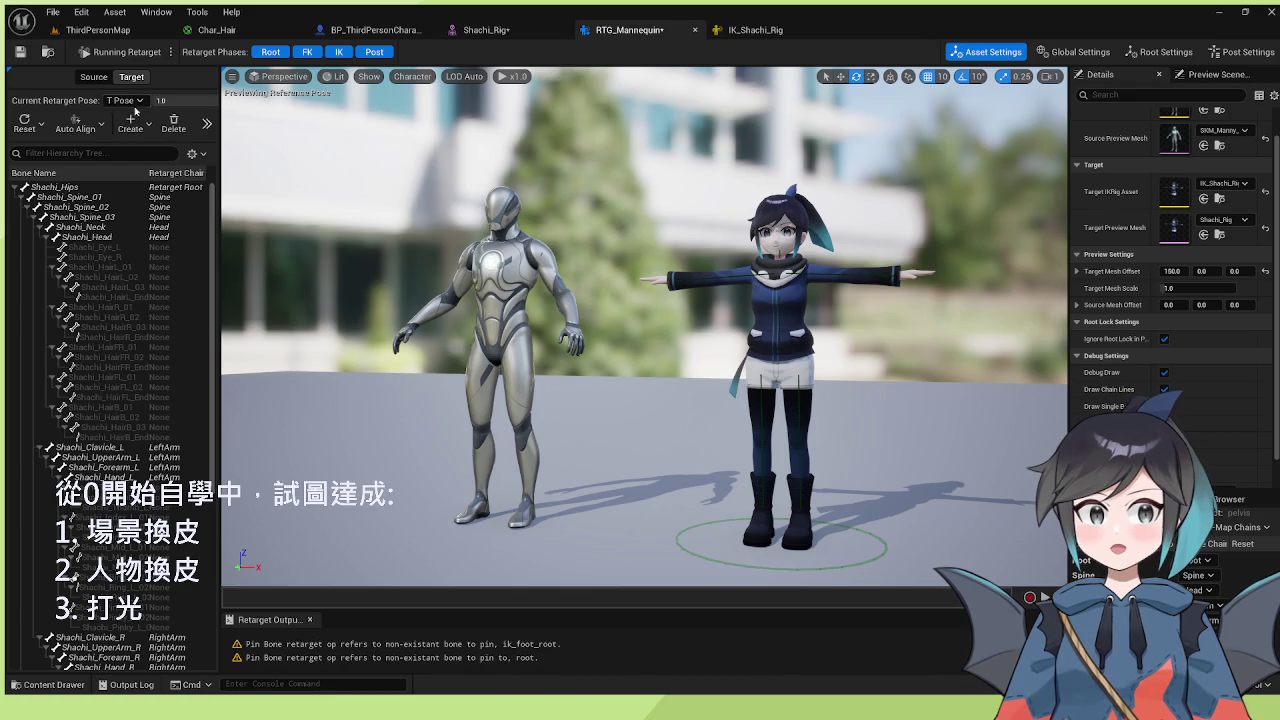
key(ctrl+z)
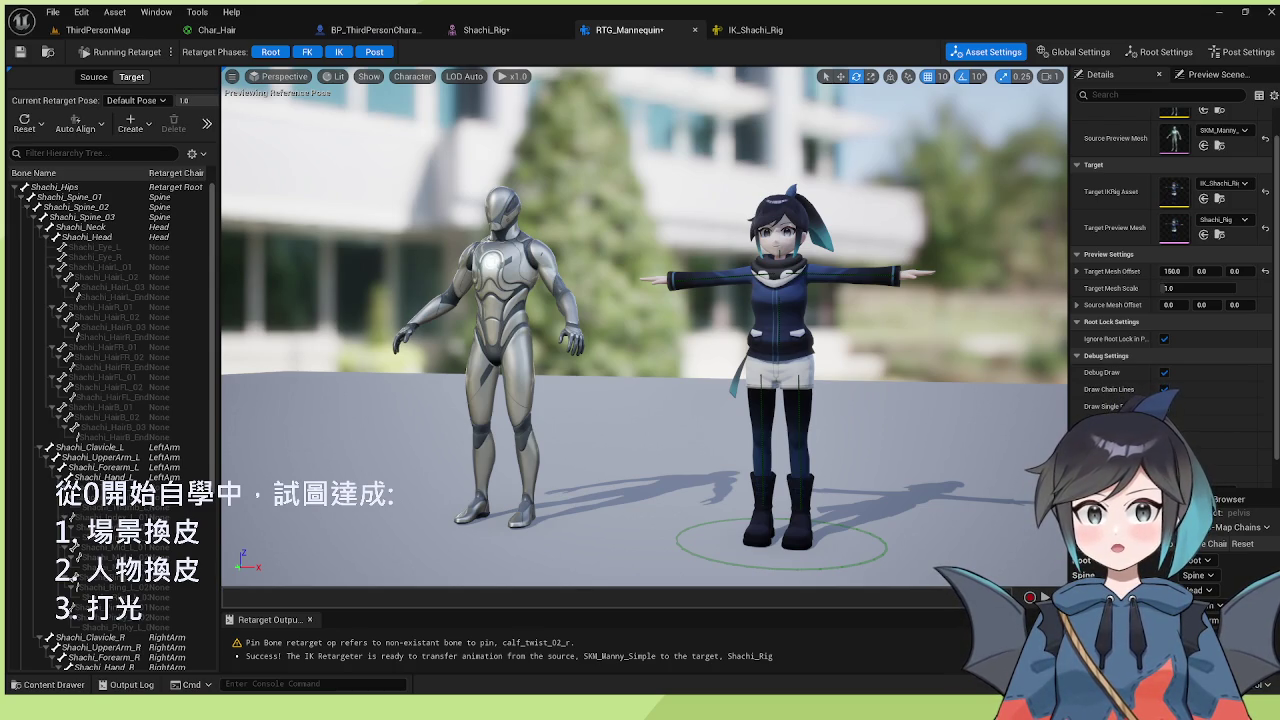
click(120, 51)
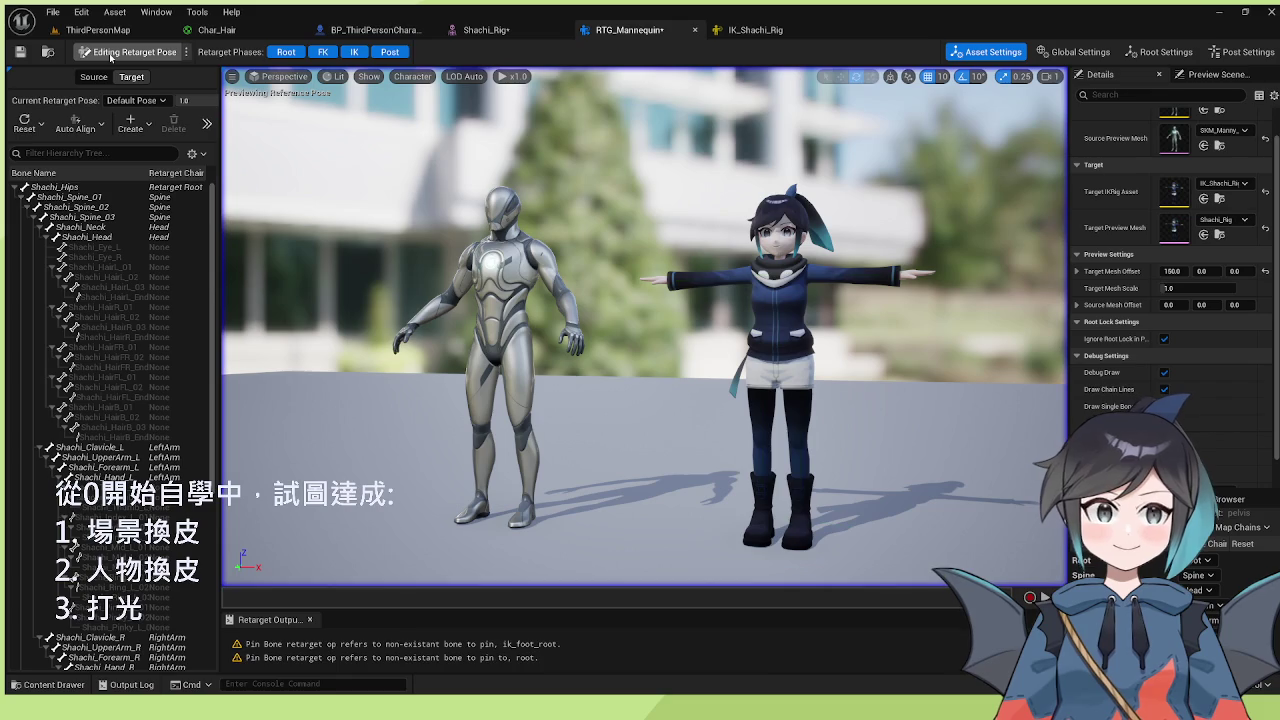
scroll(414, 660, up, 2)
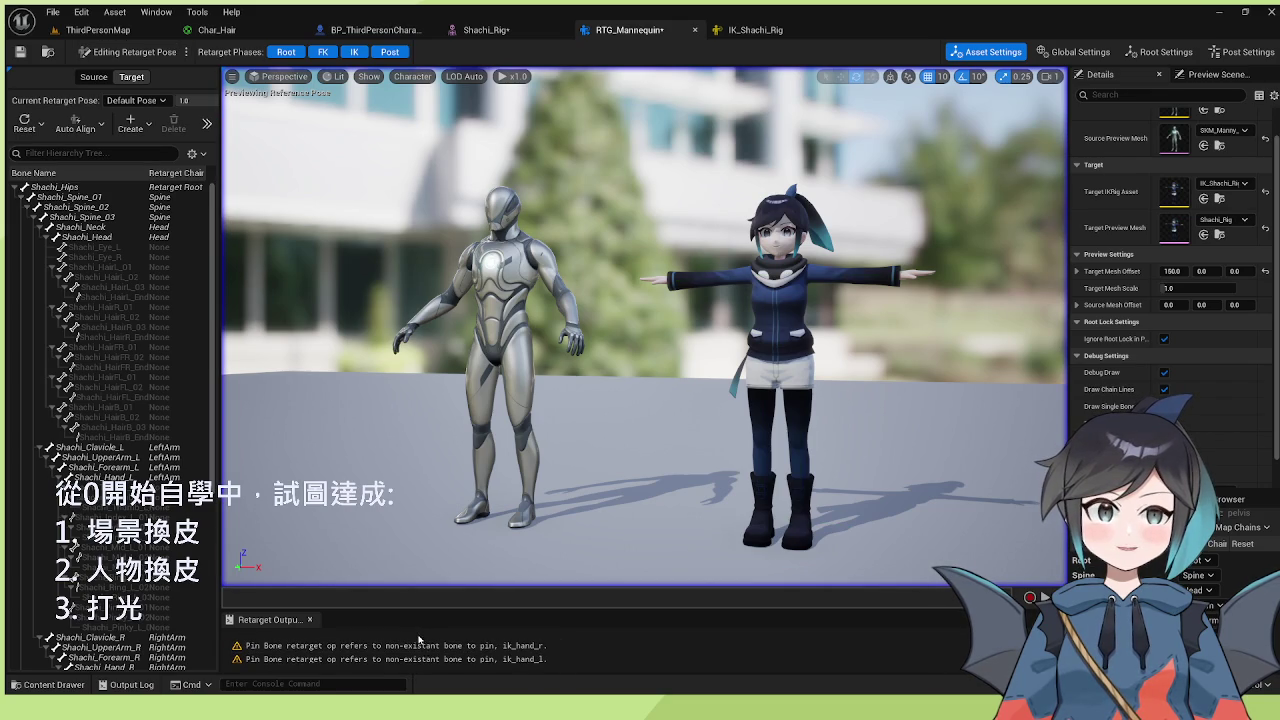
scroll(269, 648, up, 5)
scroll(270, 650, down, 1)
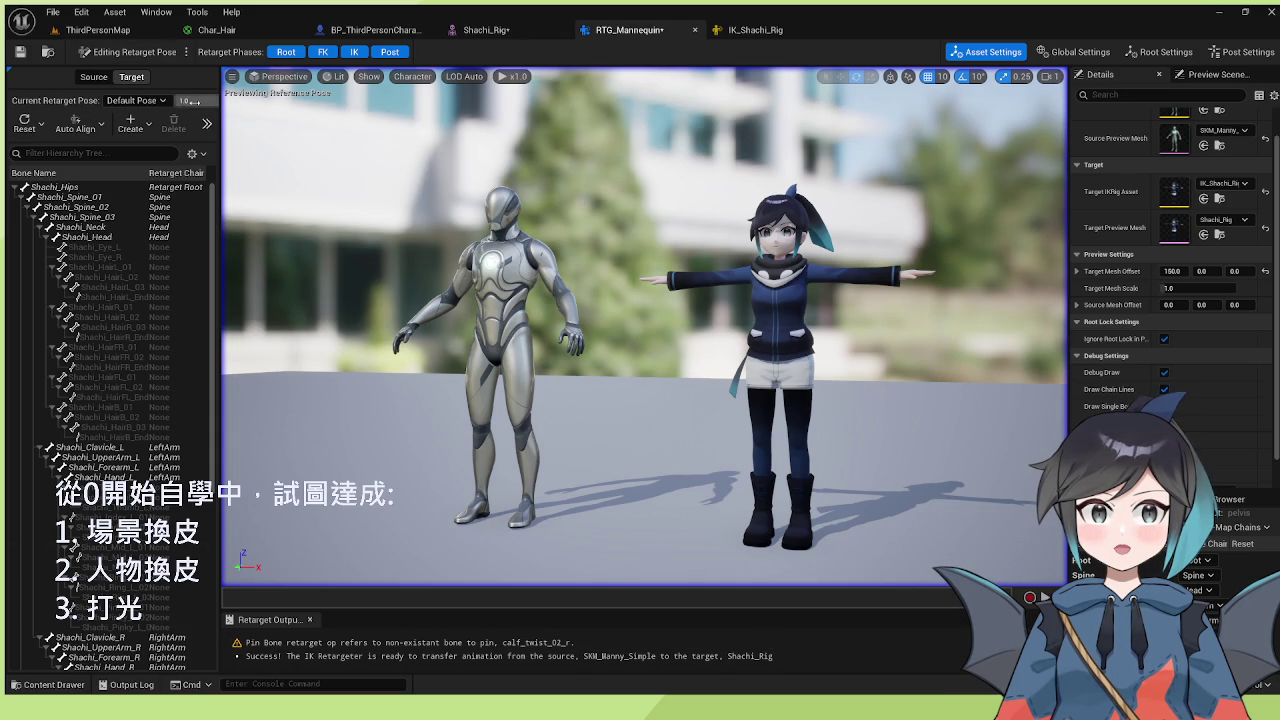
click(168, 100)
click(137, 126)
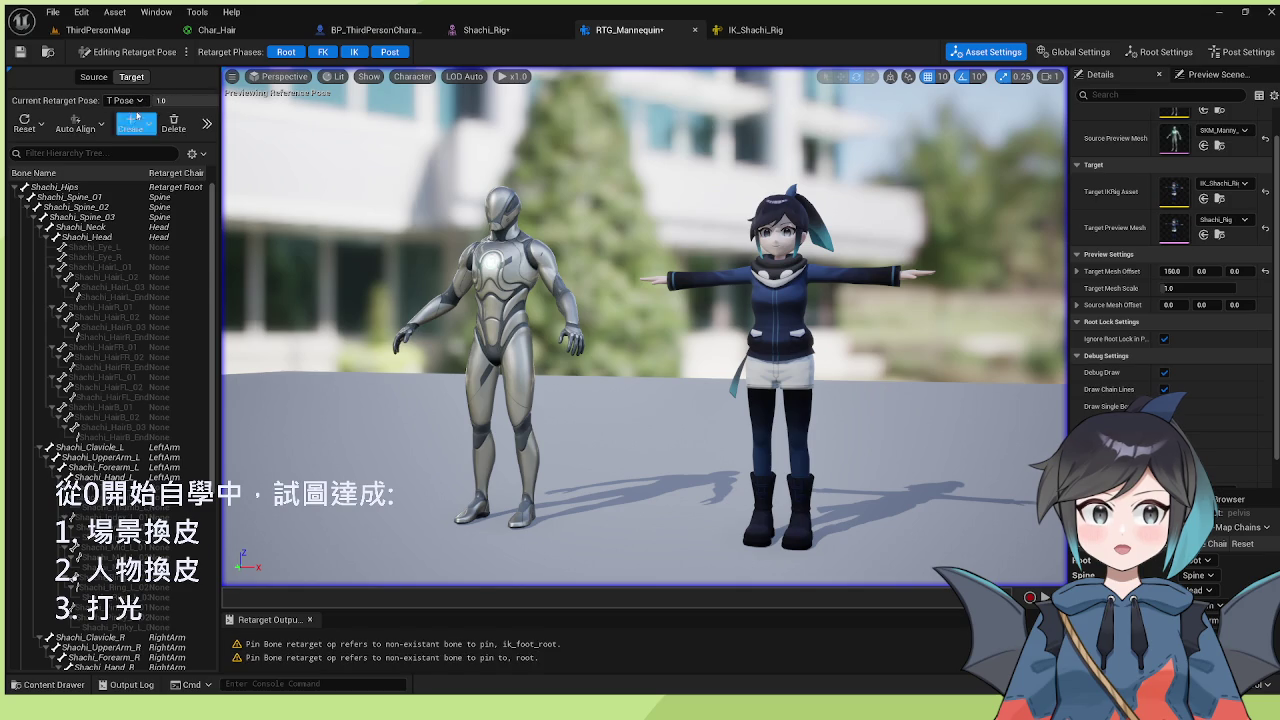
click(137, 100)
click(135, 114)
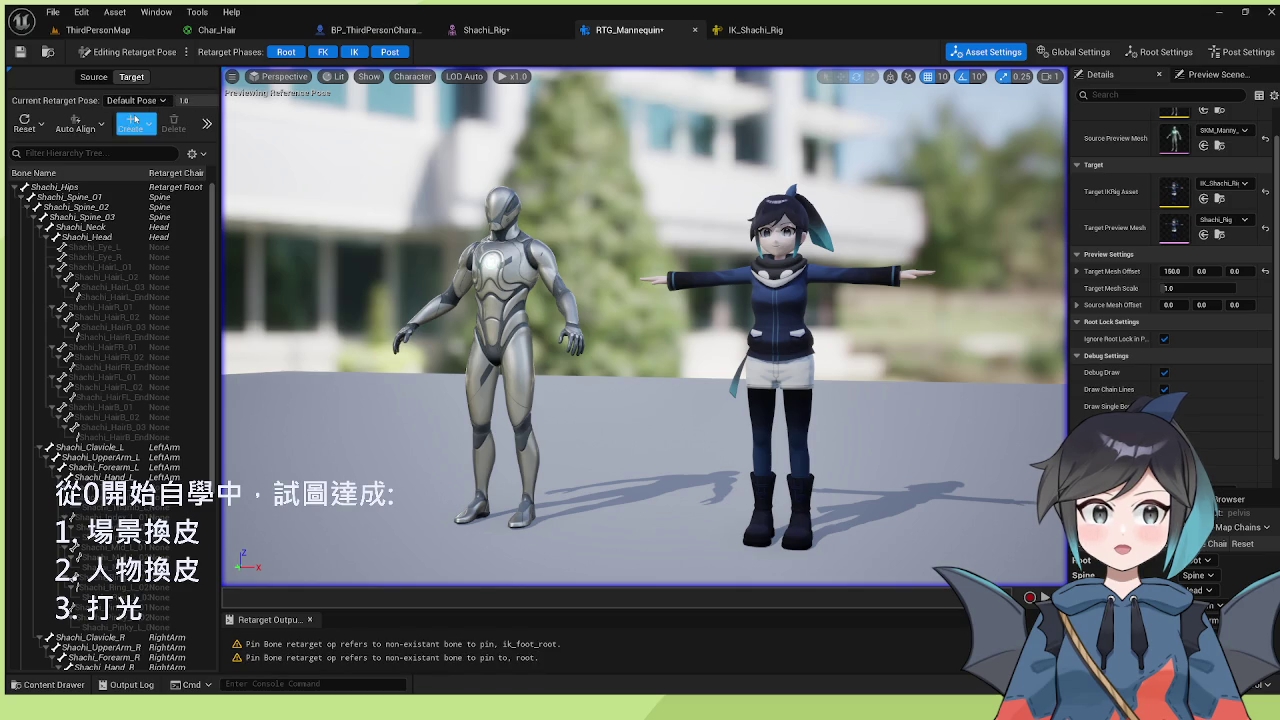
click(19, 128)
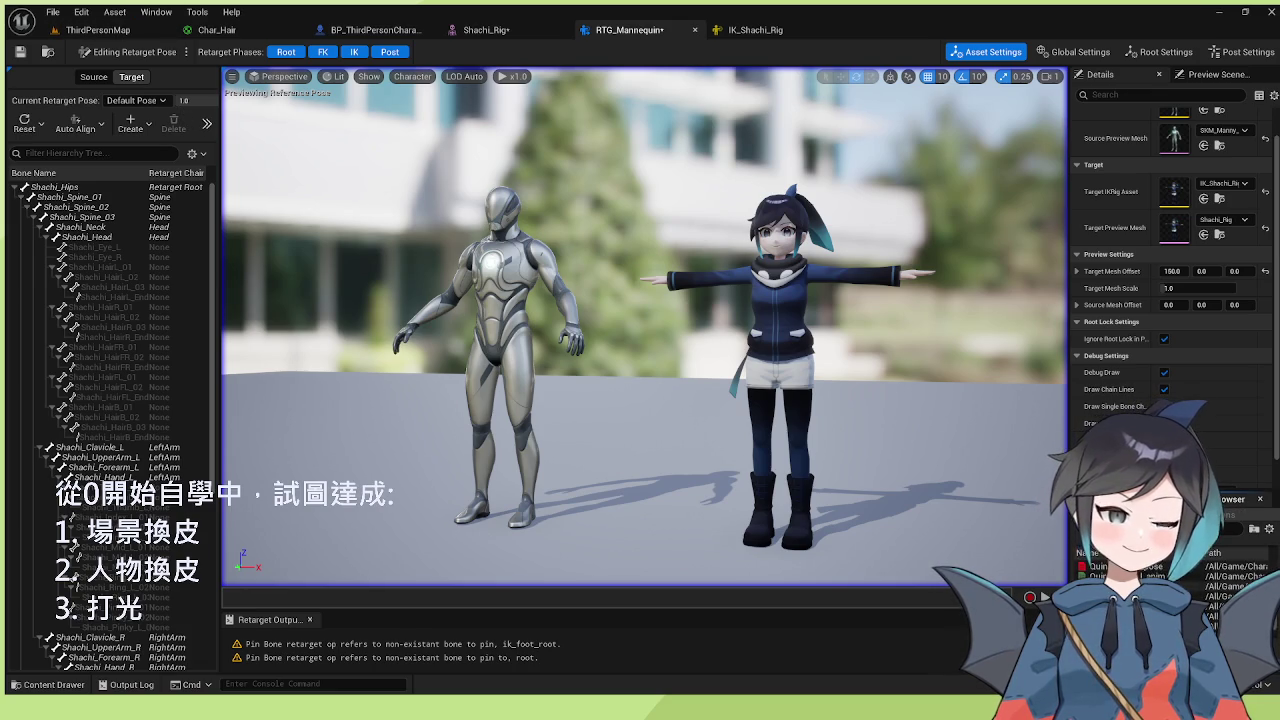
key(Escape)
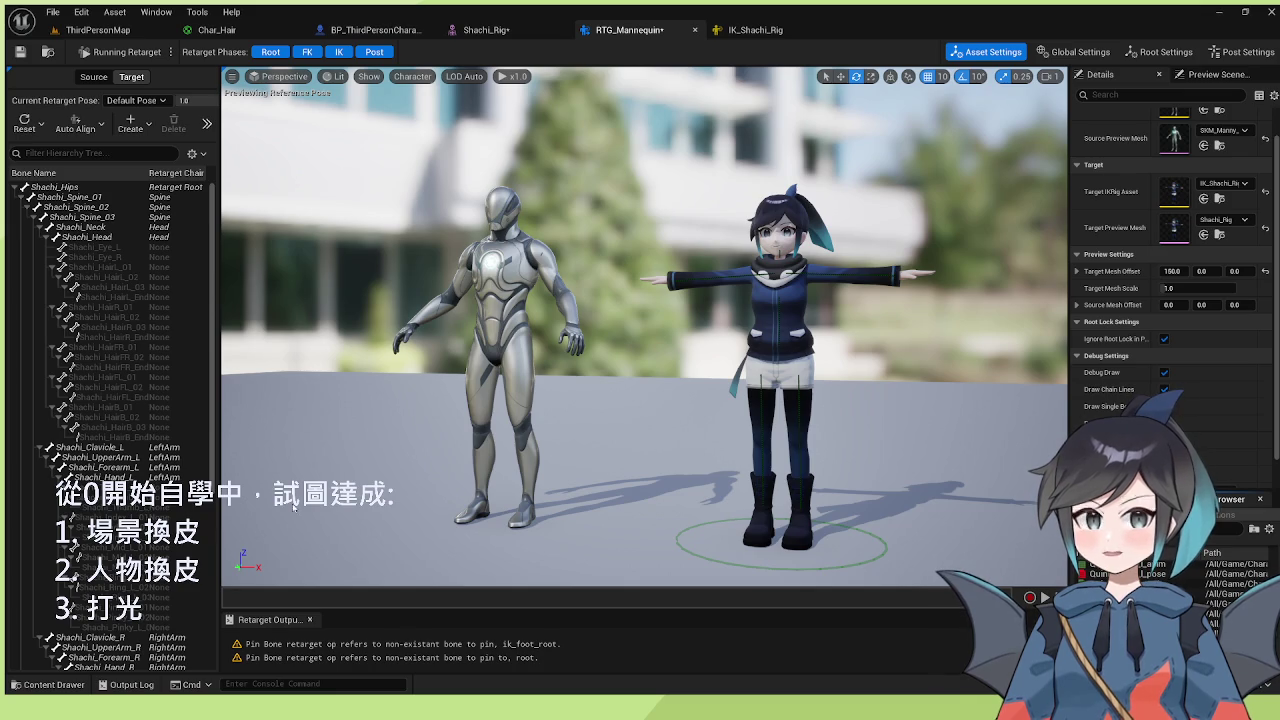
click(93, 77)
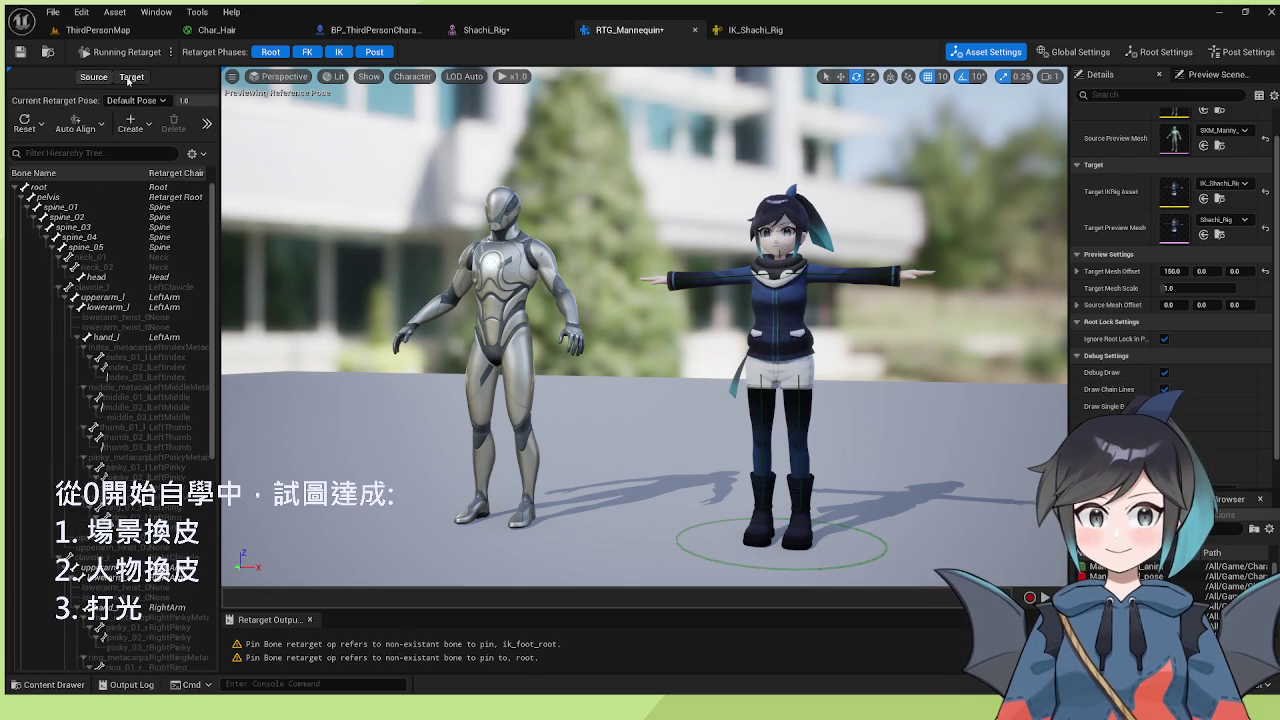
click(128, 80)
click(93, 77)
click(128, 77)
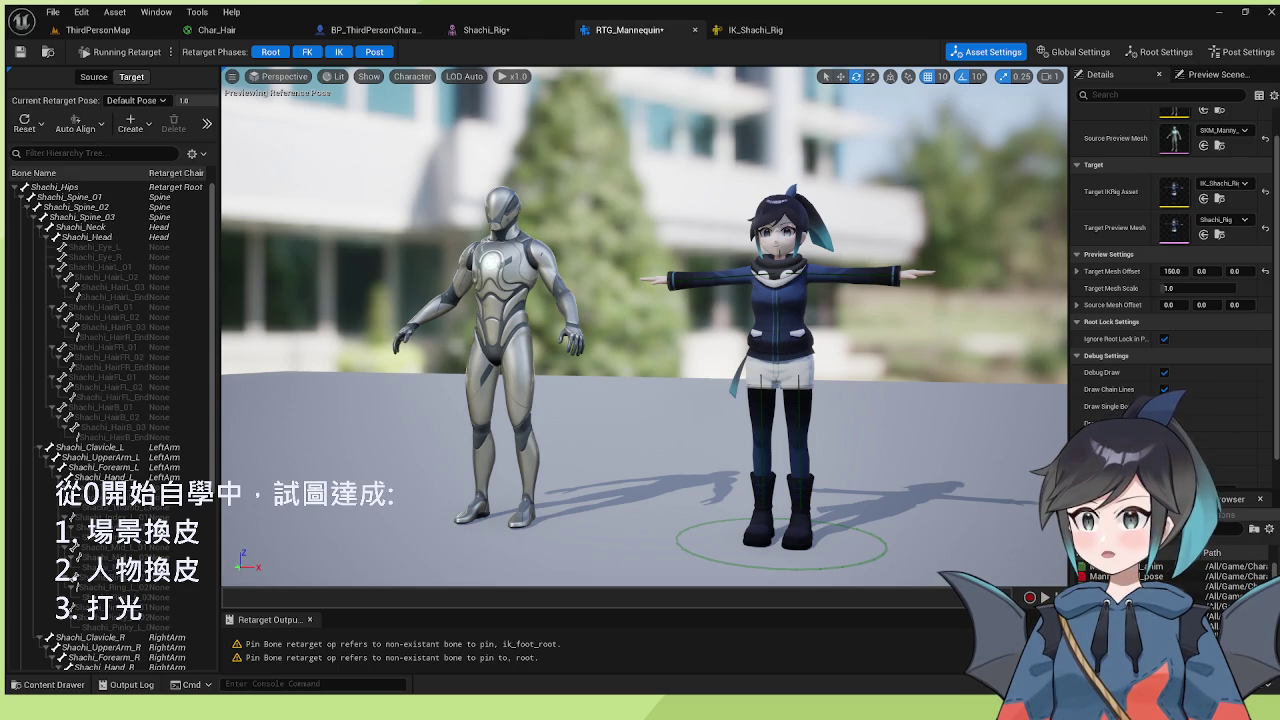
click(151, 127)
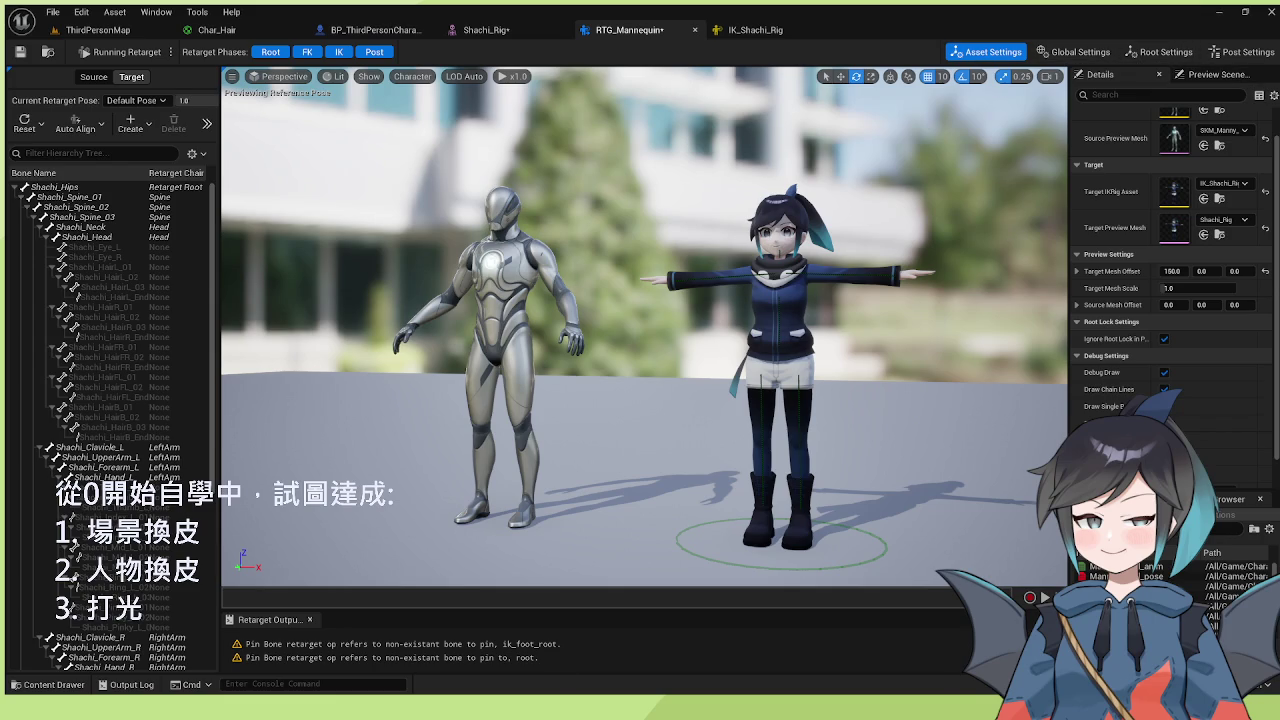
- Preview a calf animation, Manny_foot_l_anim and Manny_thigh_r_anim on both characters, then the reference pose
click(1235, 499)
click(1230, 566)
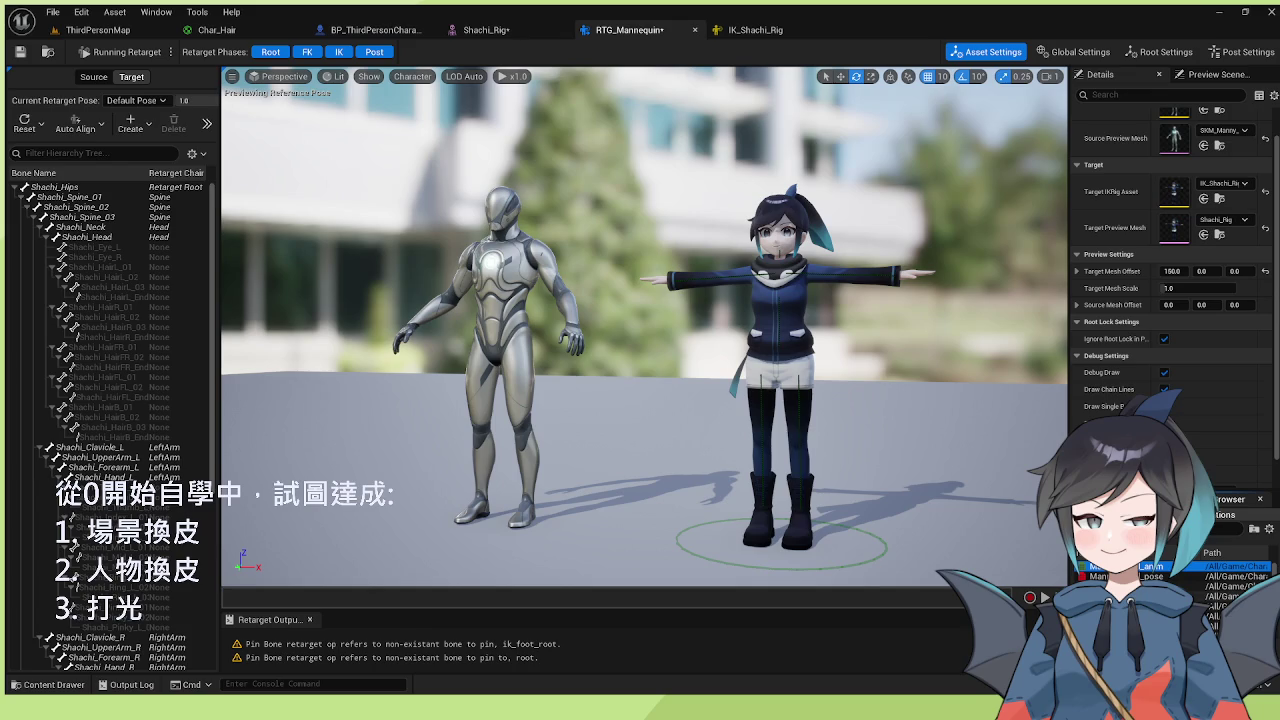
click(1235, 586)
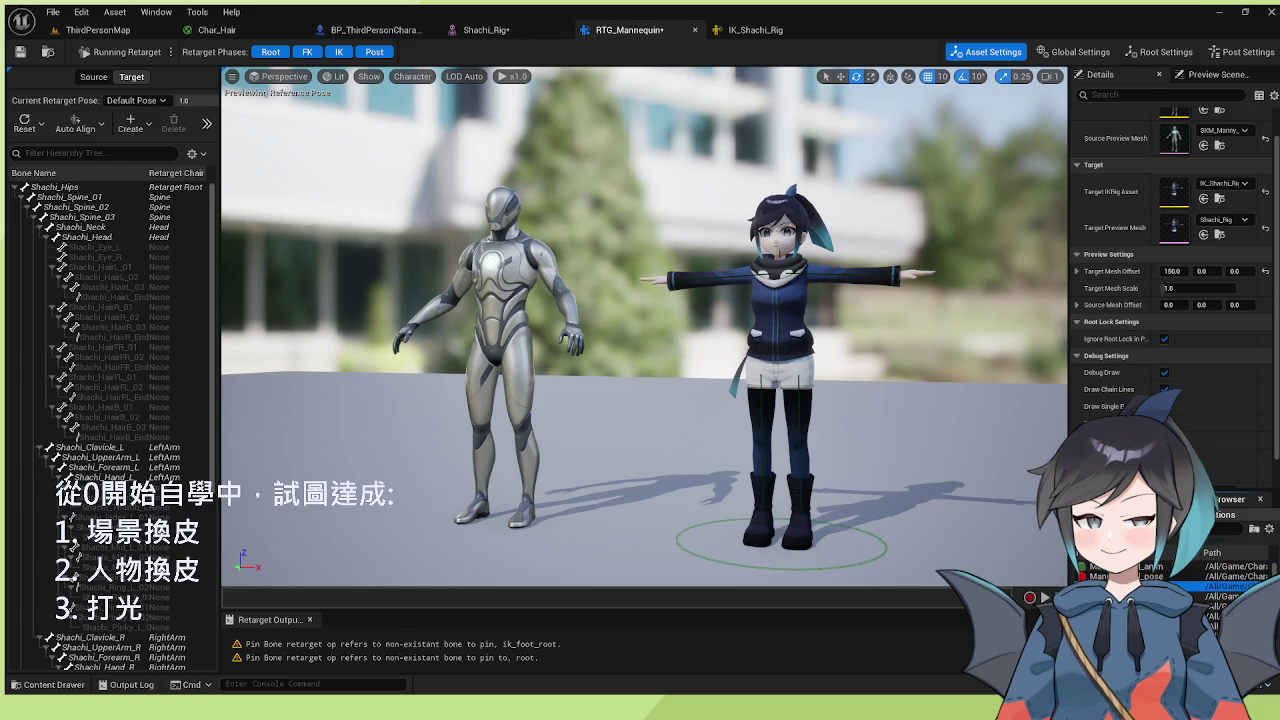
double_click(1235, 585)
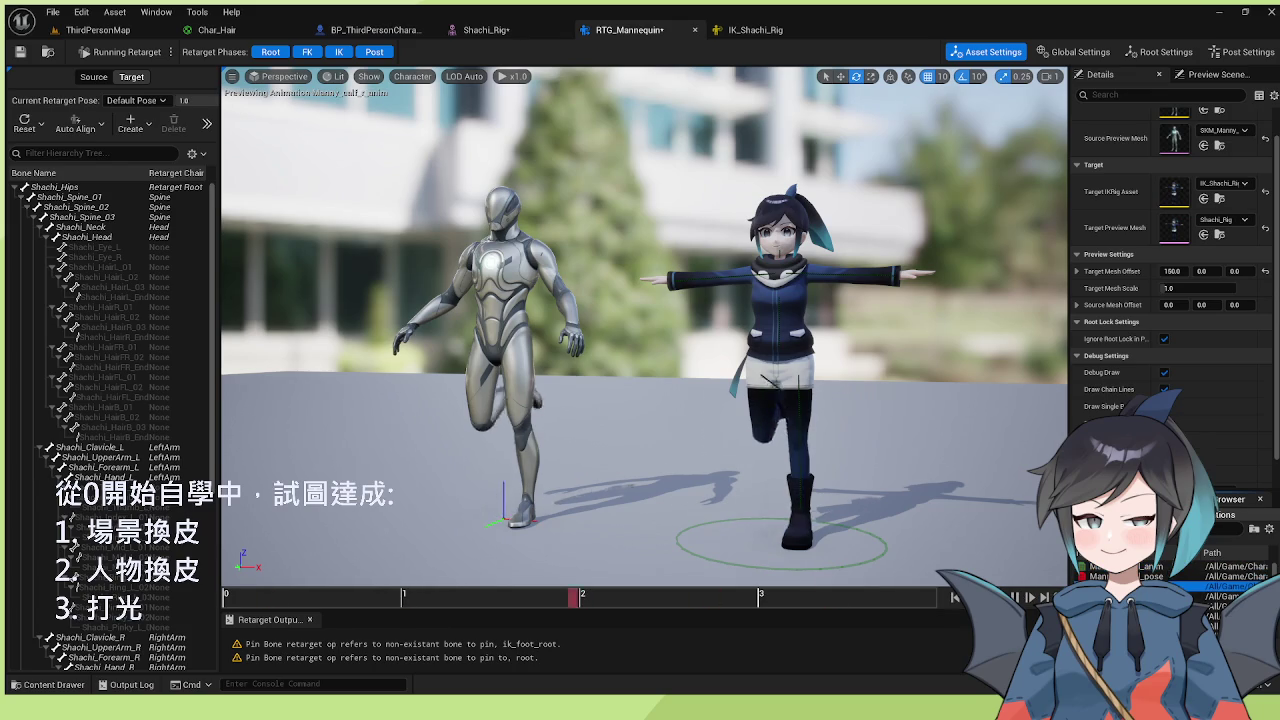
double_click(1200, 586)
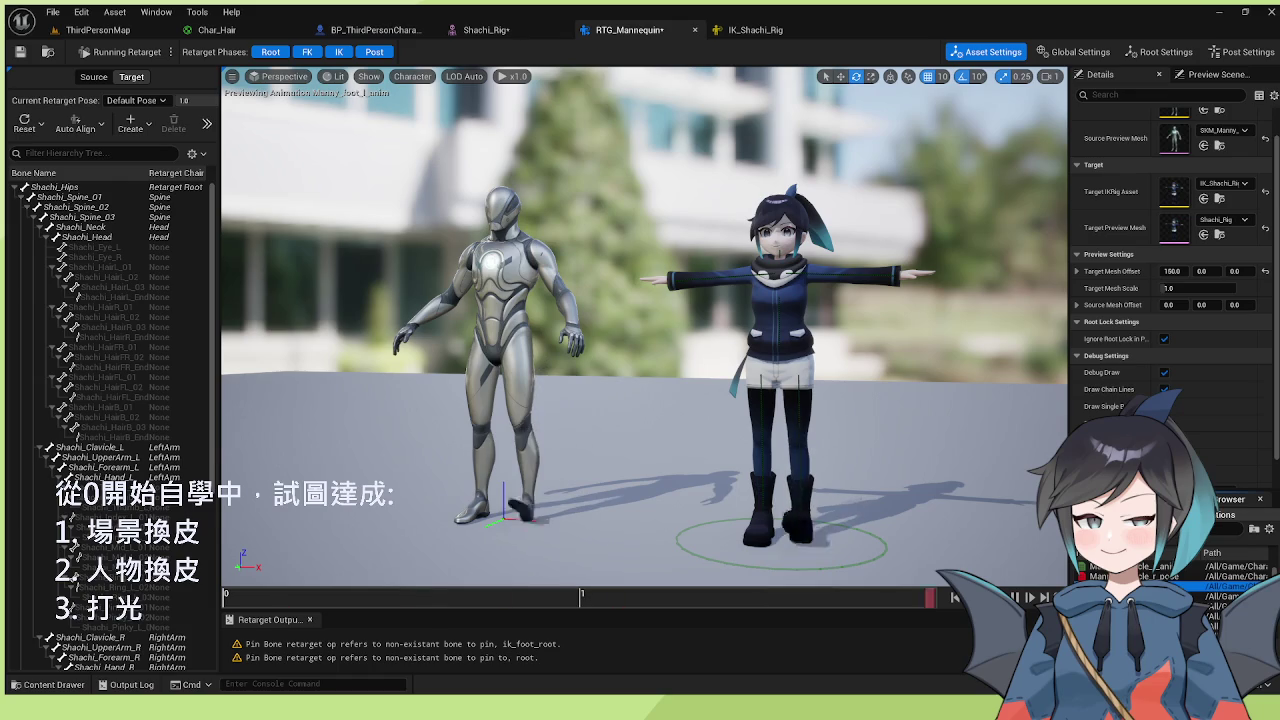
double_click(1200, 586)
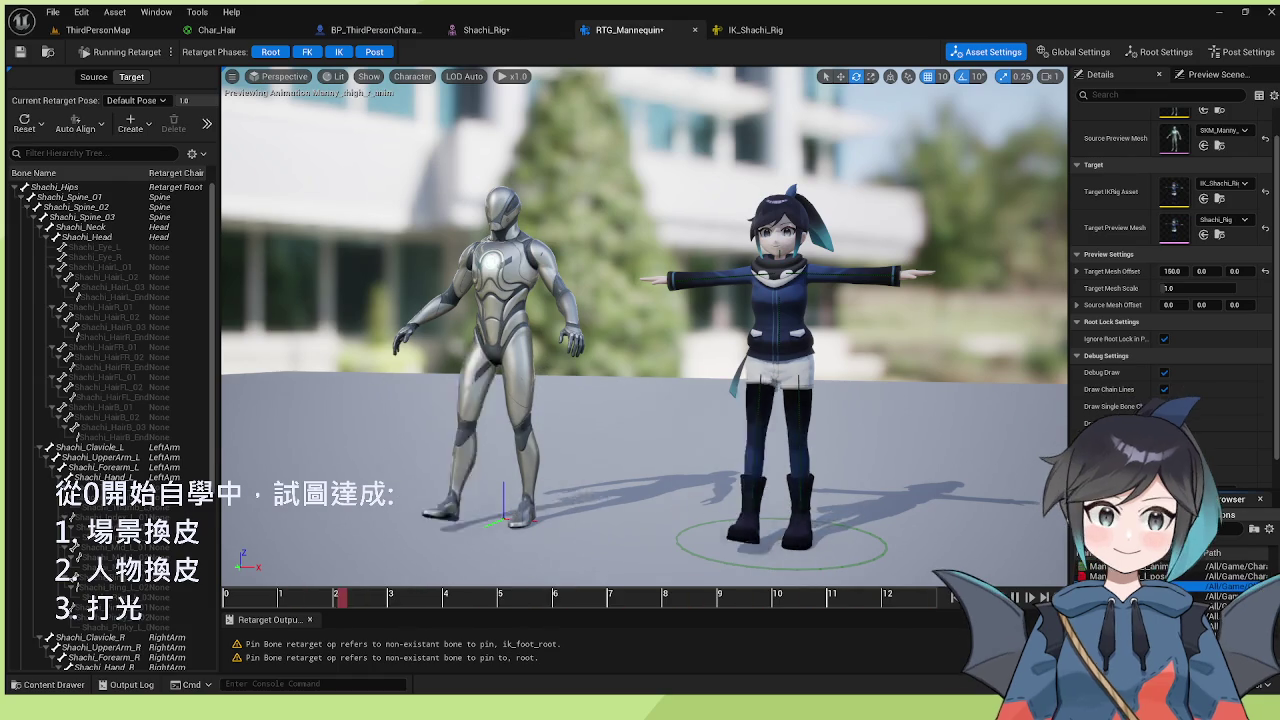
double_click(1215, 597)
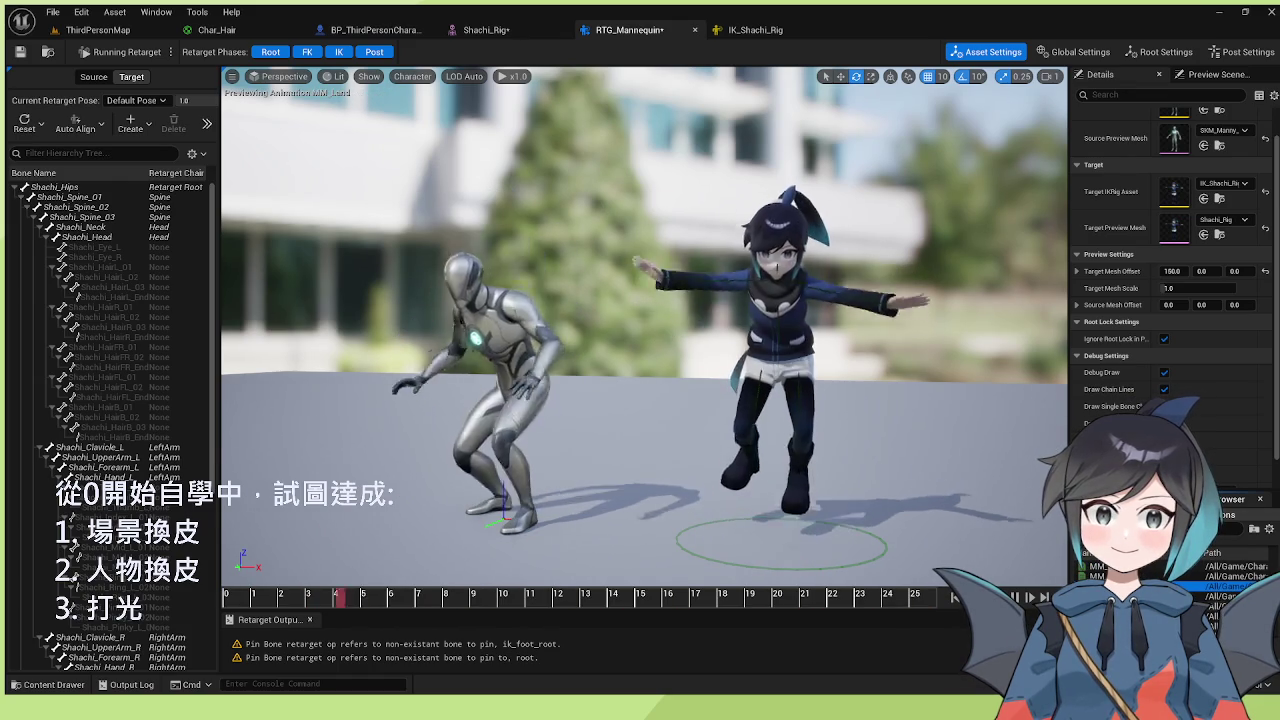
- Preview MM_Run_Fwd, MM_Walk_Fwd, Quinn upper-arm and Quinn thigh_r animations, ending in reference pose
double_click(1211, 617)
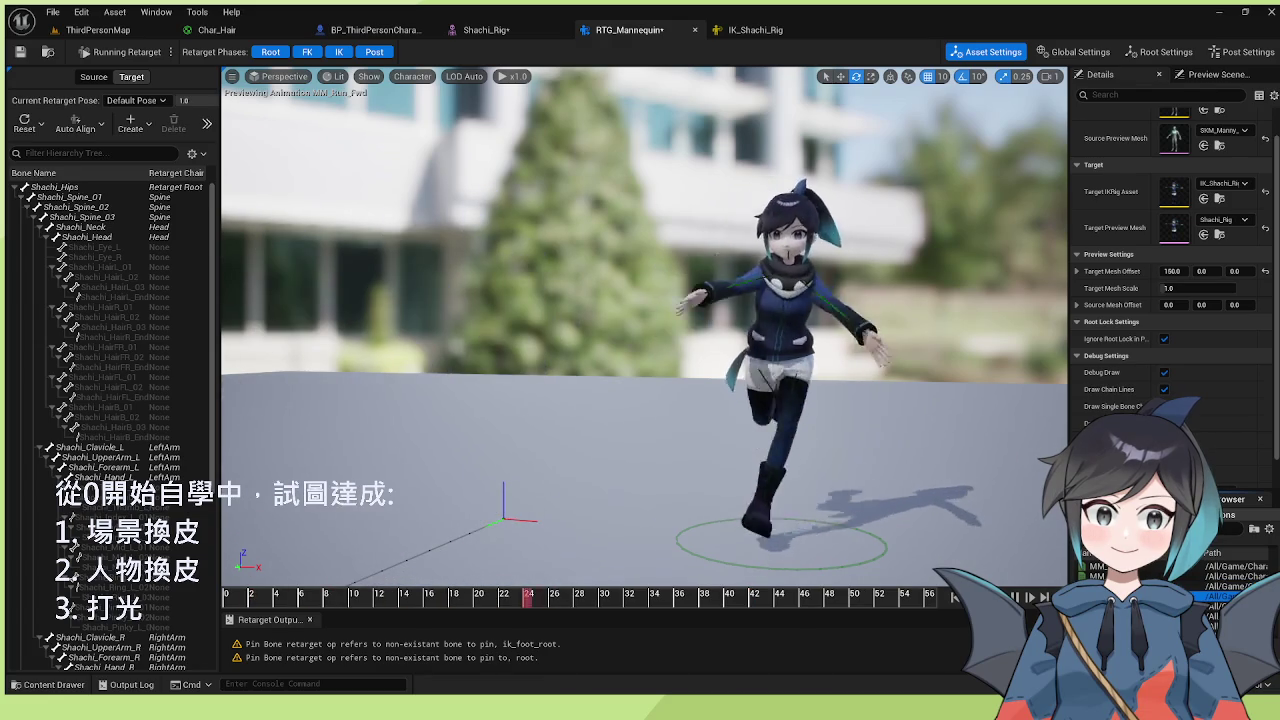
double_click(1211, 627)
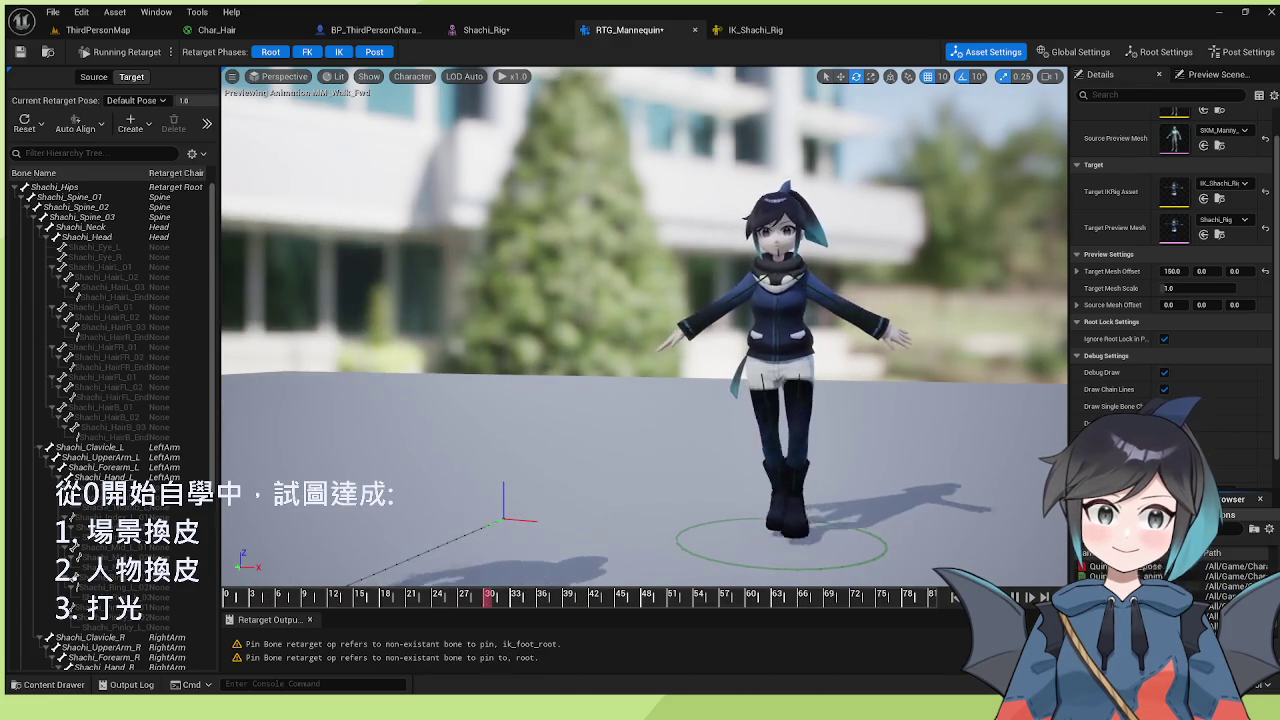
double_click(1213, 624)
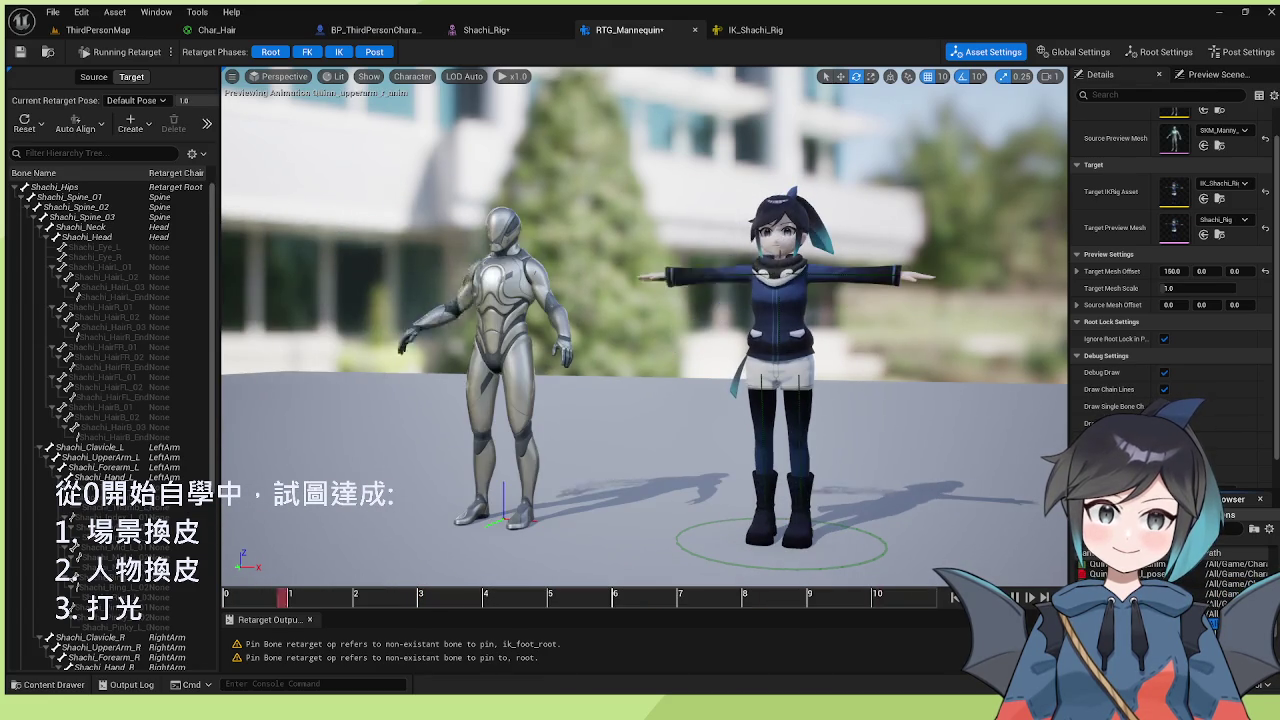
click(1213, 594)
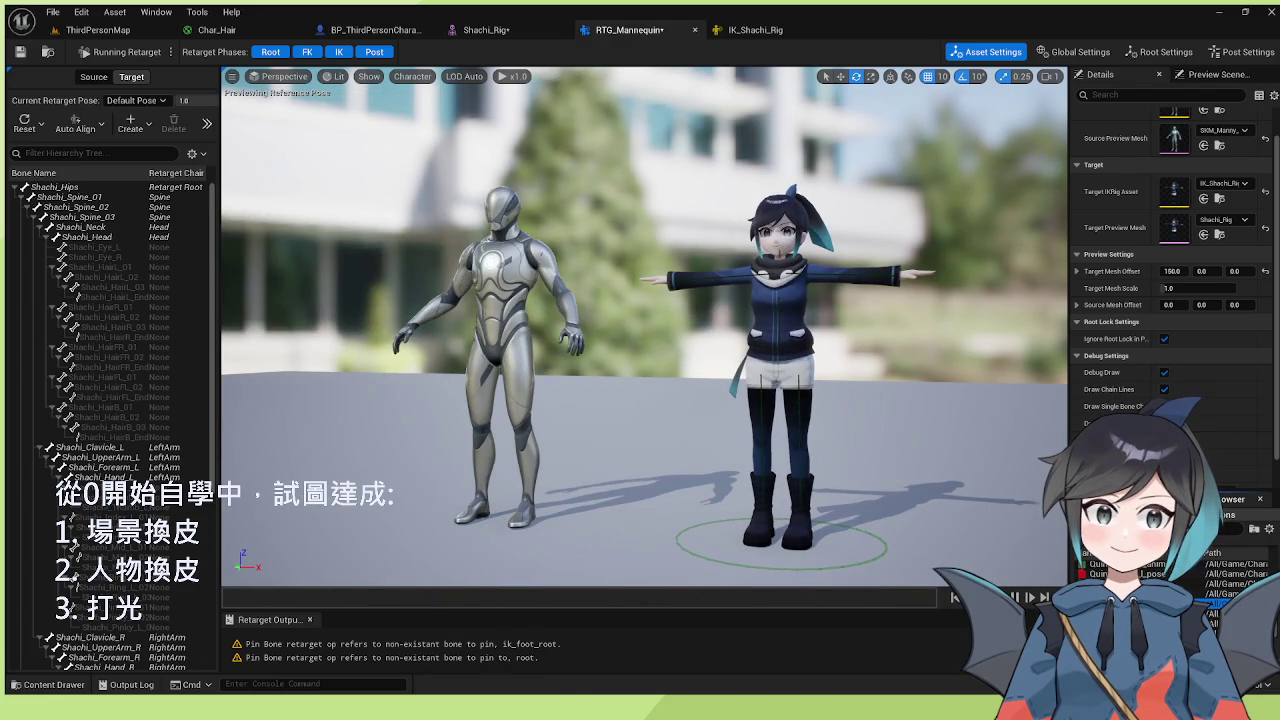
double_click(1213, 594)
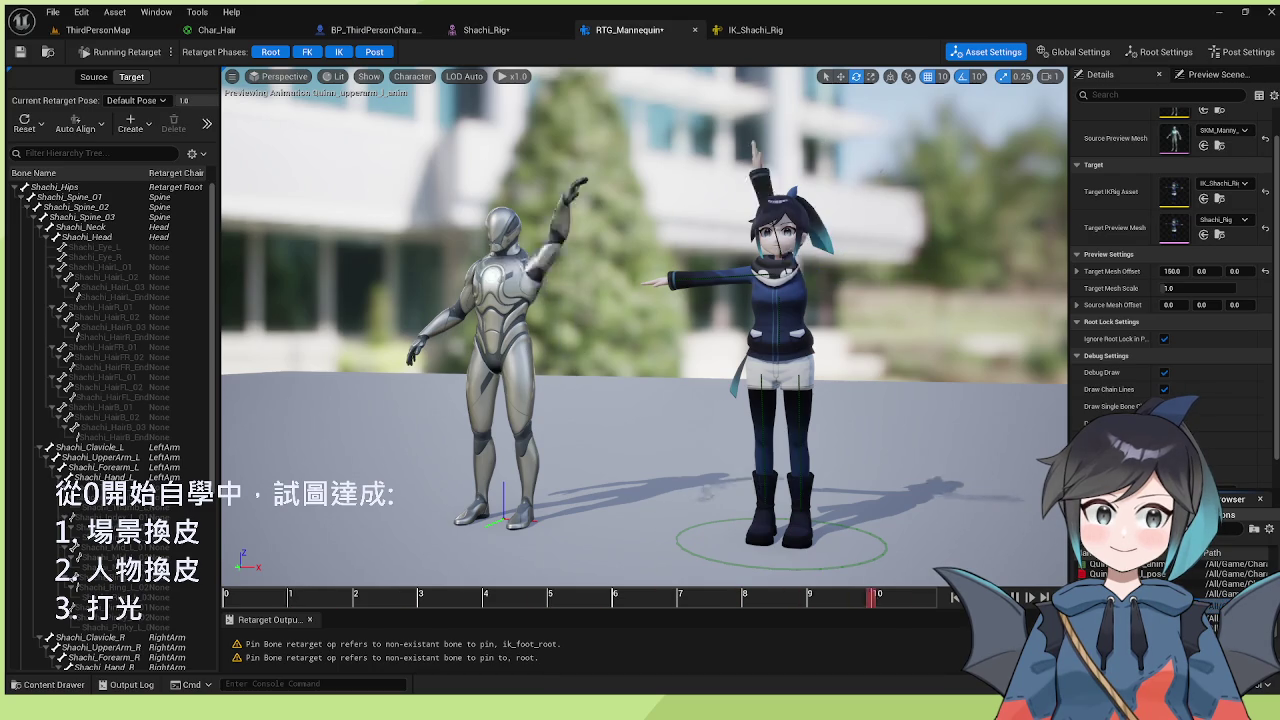
double_click(1213, 584)
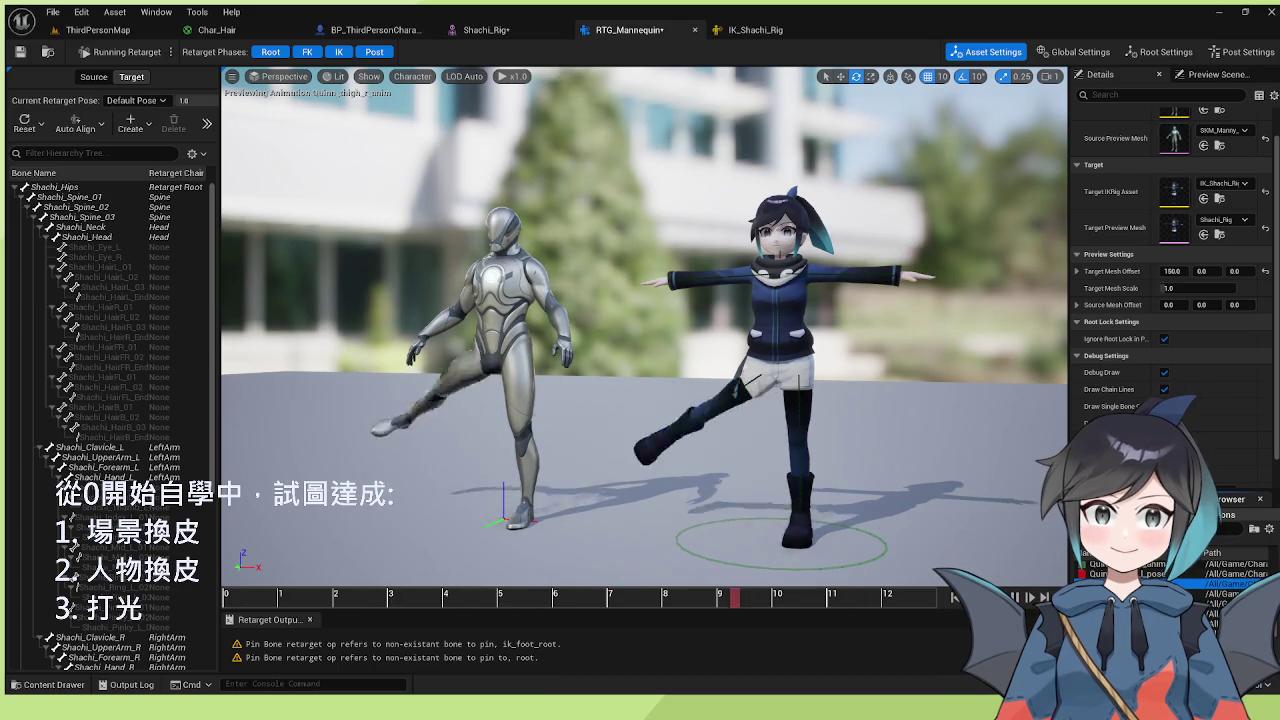
click(1213, 594)
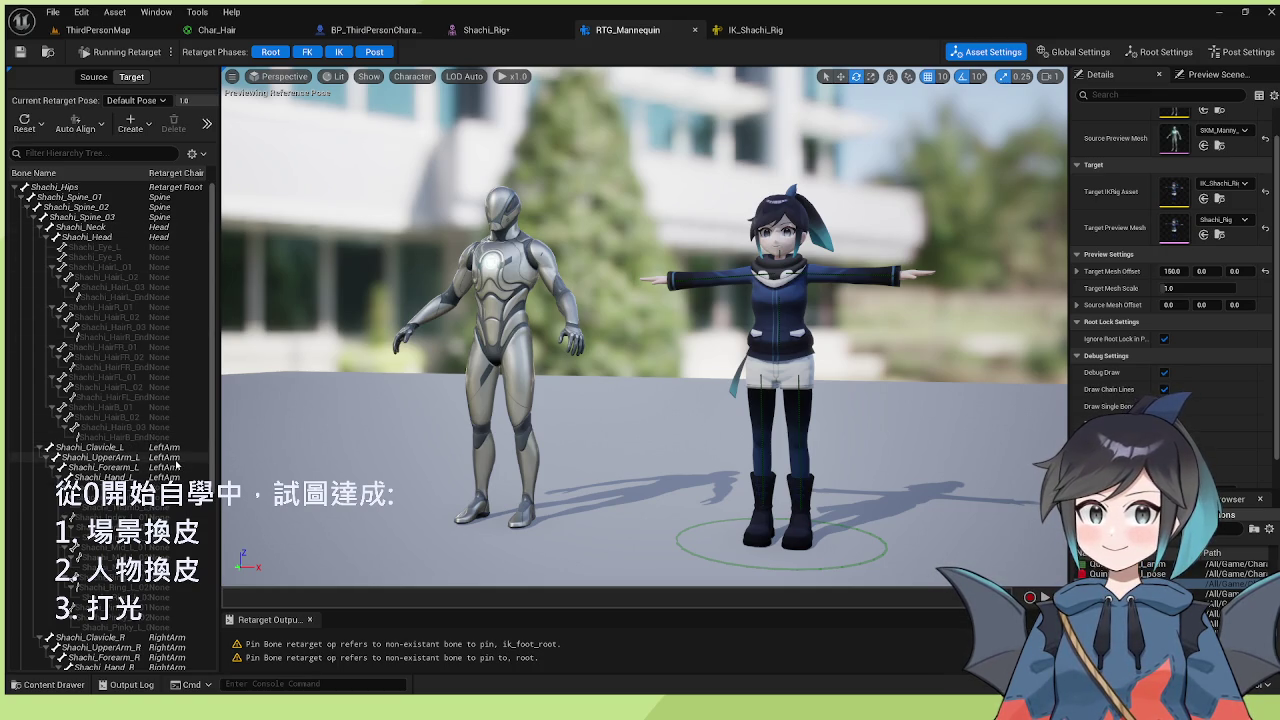
- Enter retarget-pose editing and rotate both of Shachi's upper arms downward
click(175, 458)
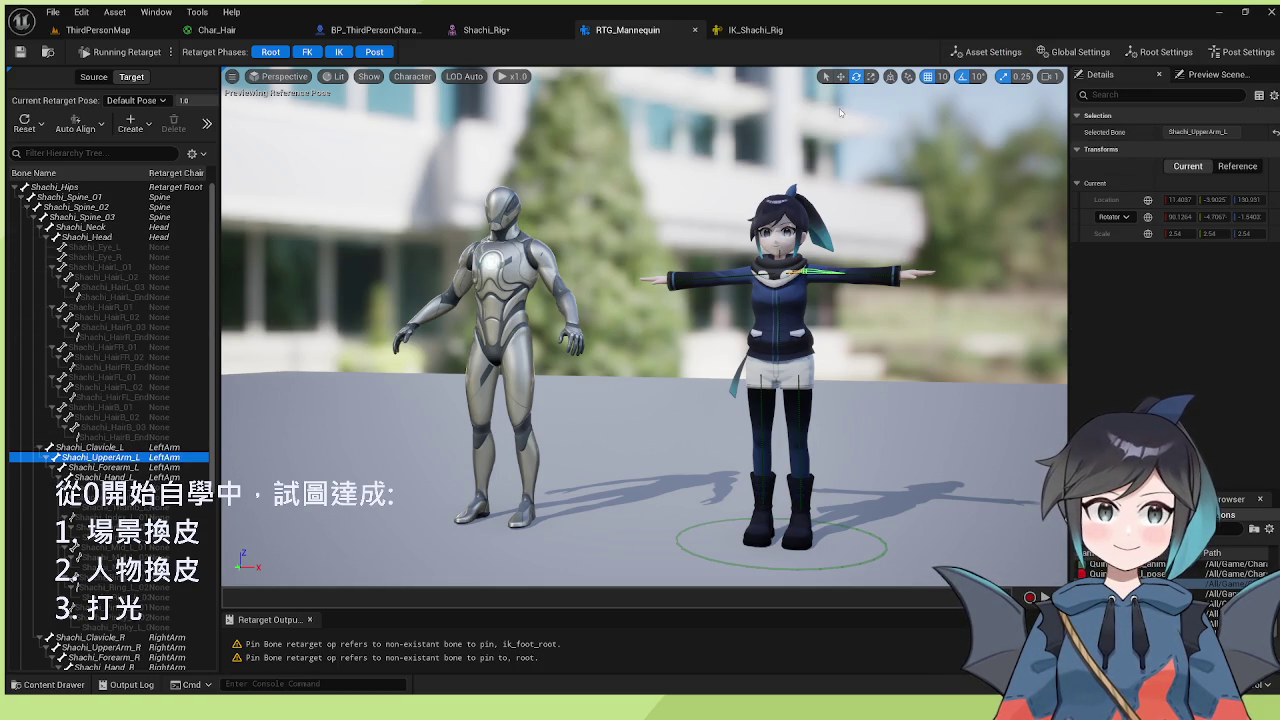
mouse_move(818, 272)
mouse_down()
mouse_move(860, 230)
mouse_move(780, 270)
mouse_up()
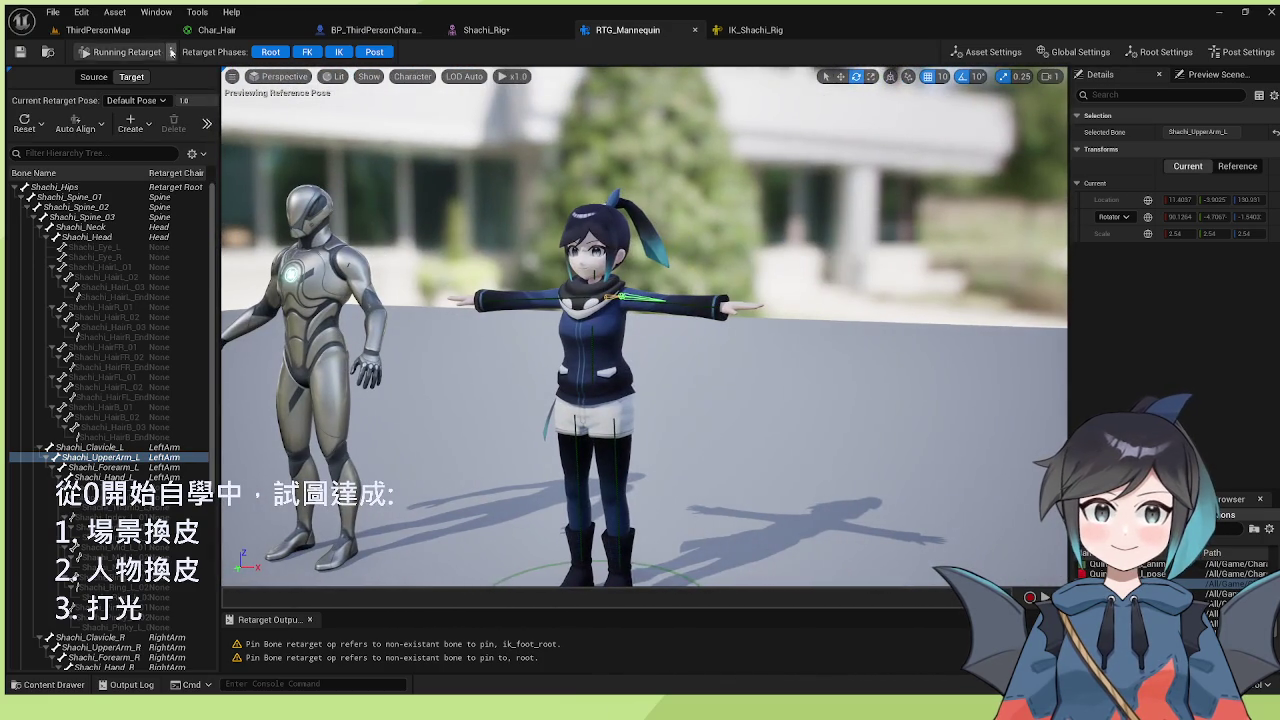
click(171, 52)
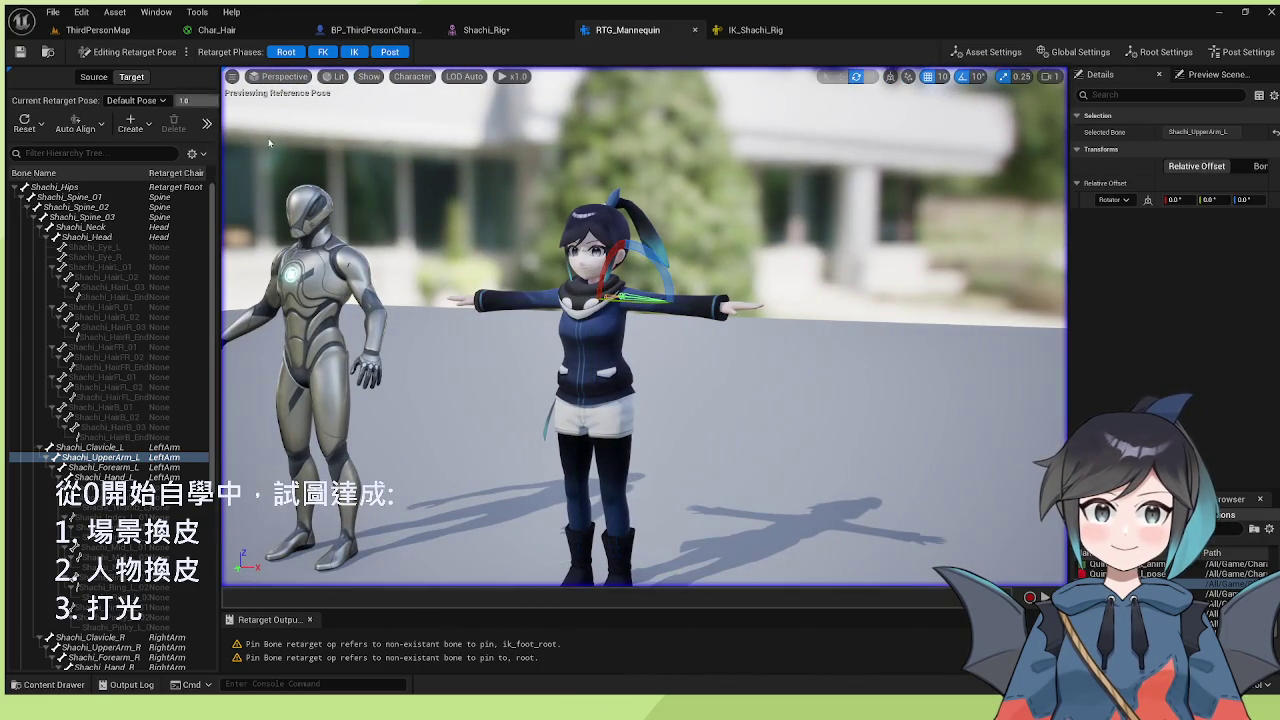
drag(665, 274, 670, 308)
scroll(110, 420, down, 5)
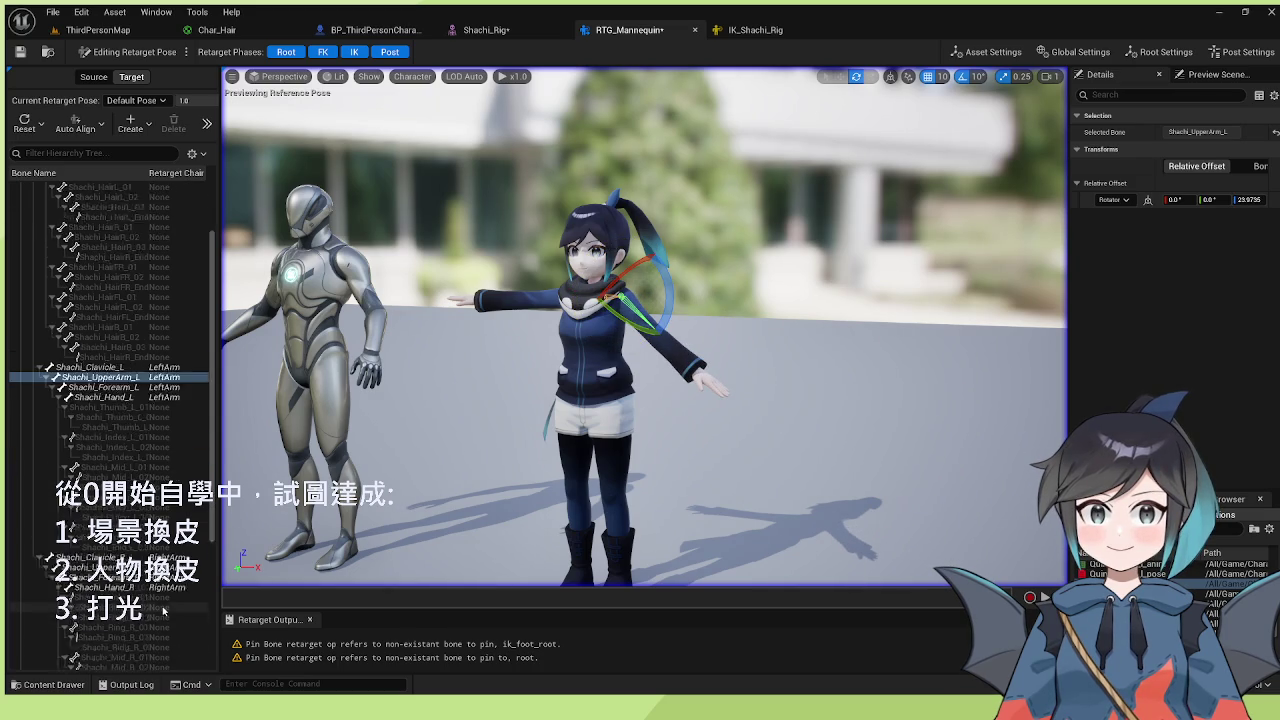
click(45, 527)
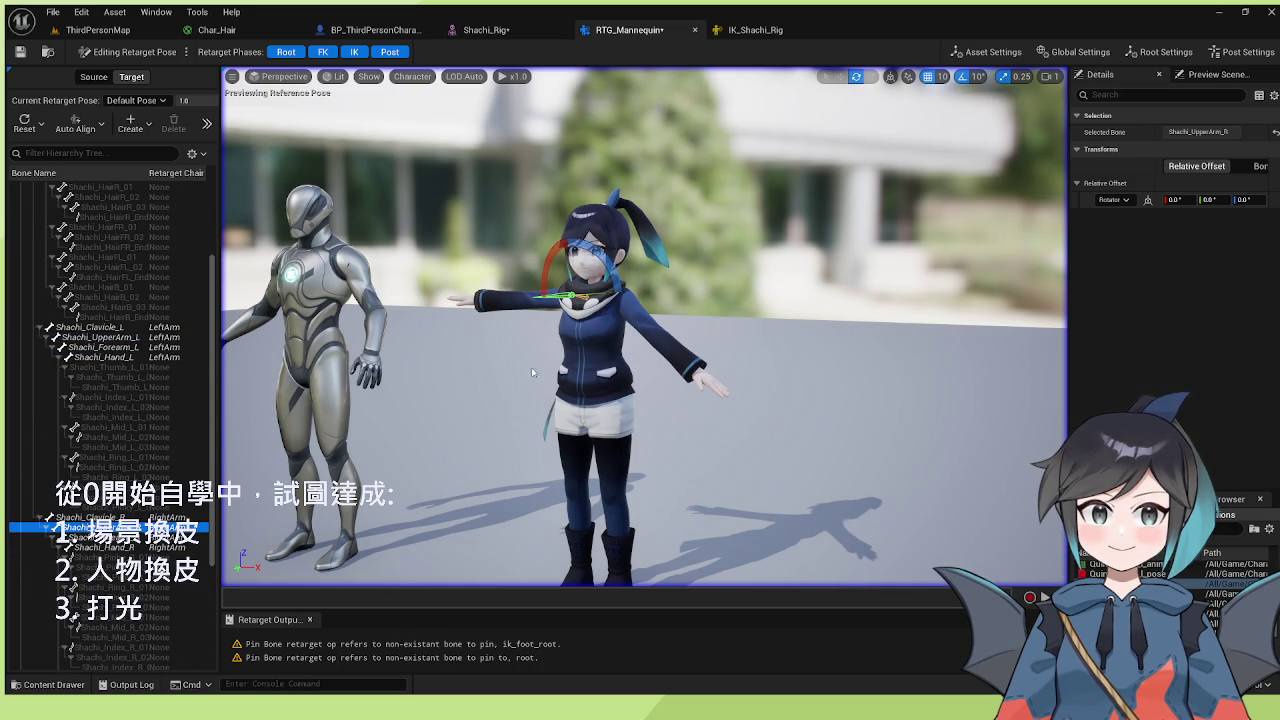
mouse_move(607, 267)
mouse_down()
mouse_move(562, 302)
mouse_move(640, 330)
mouse_move(600, 300)
mouse_move(630, 302)
mouse_up()
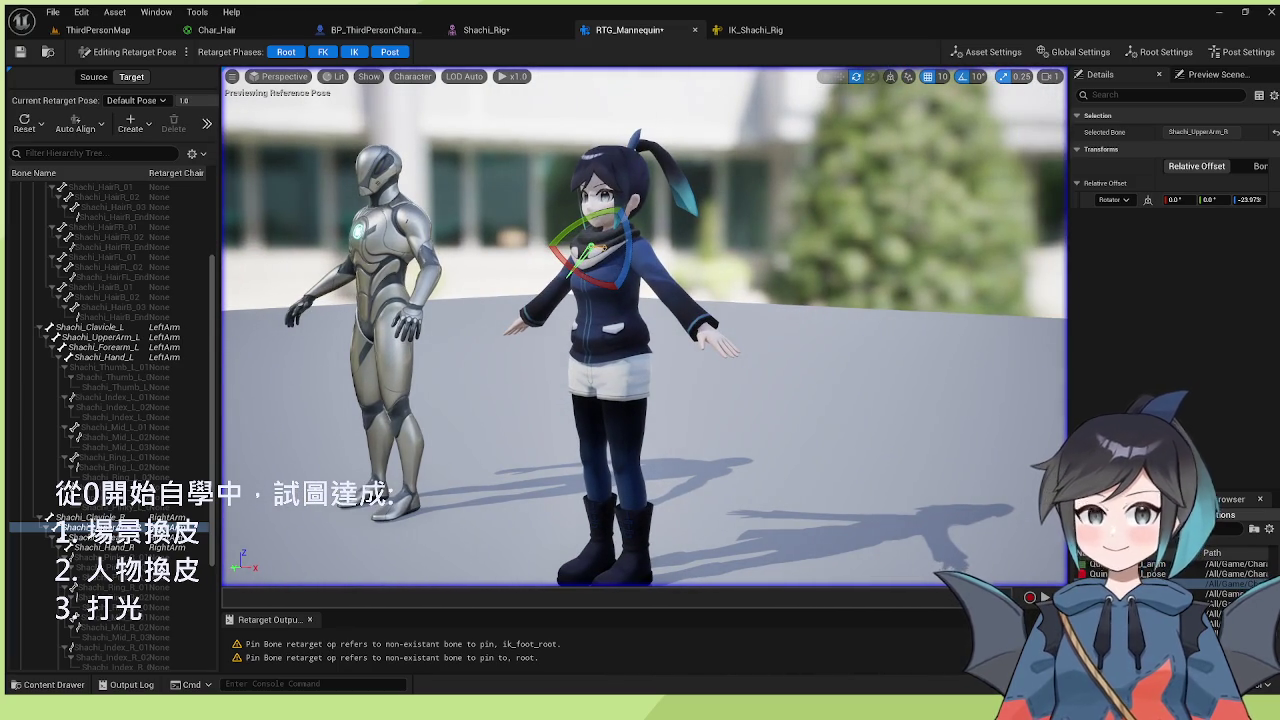
- Set the right upper arm's Z rotation to -30 and the left's to 30, then resume retargeting
click(1250, 199)
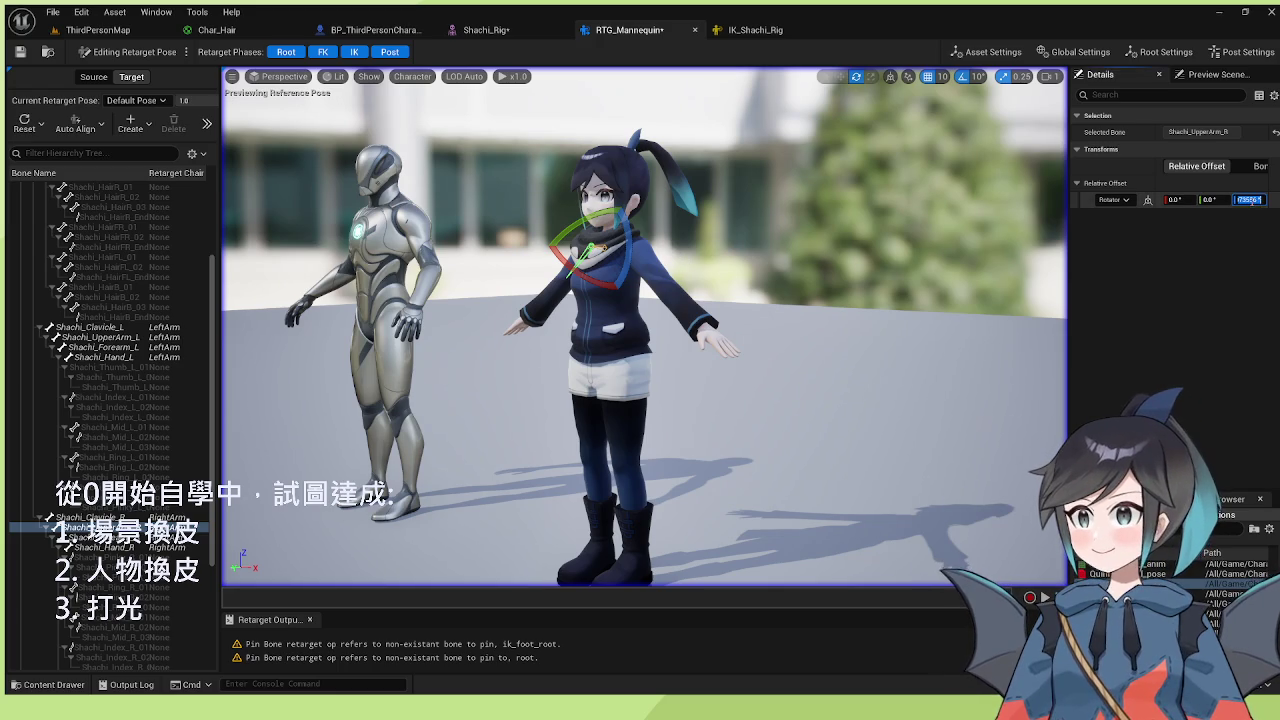
text(90)
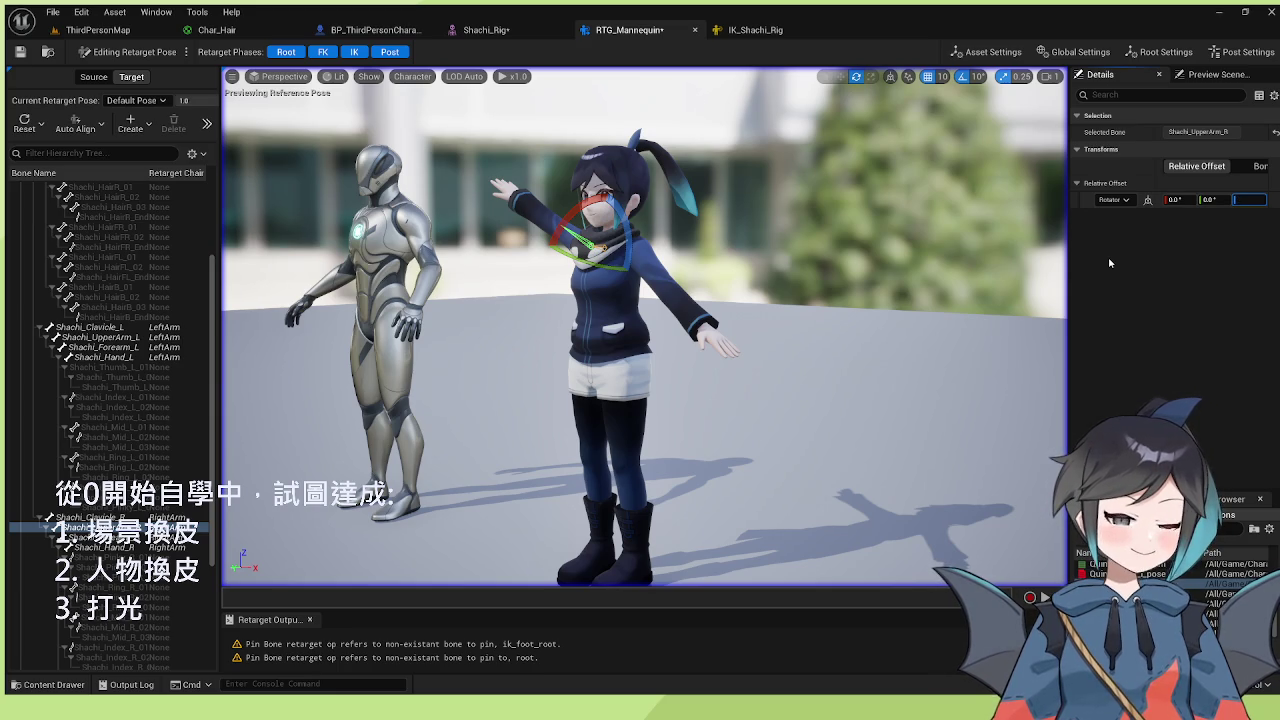
text(-30)
key(Return)
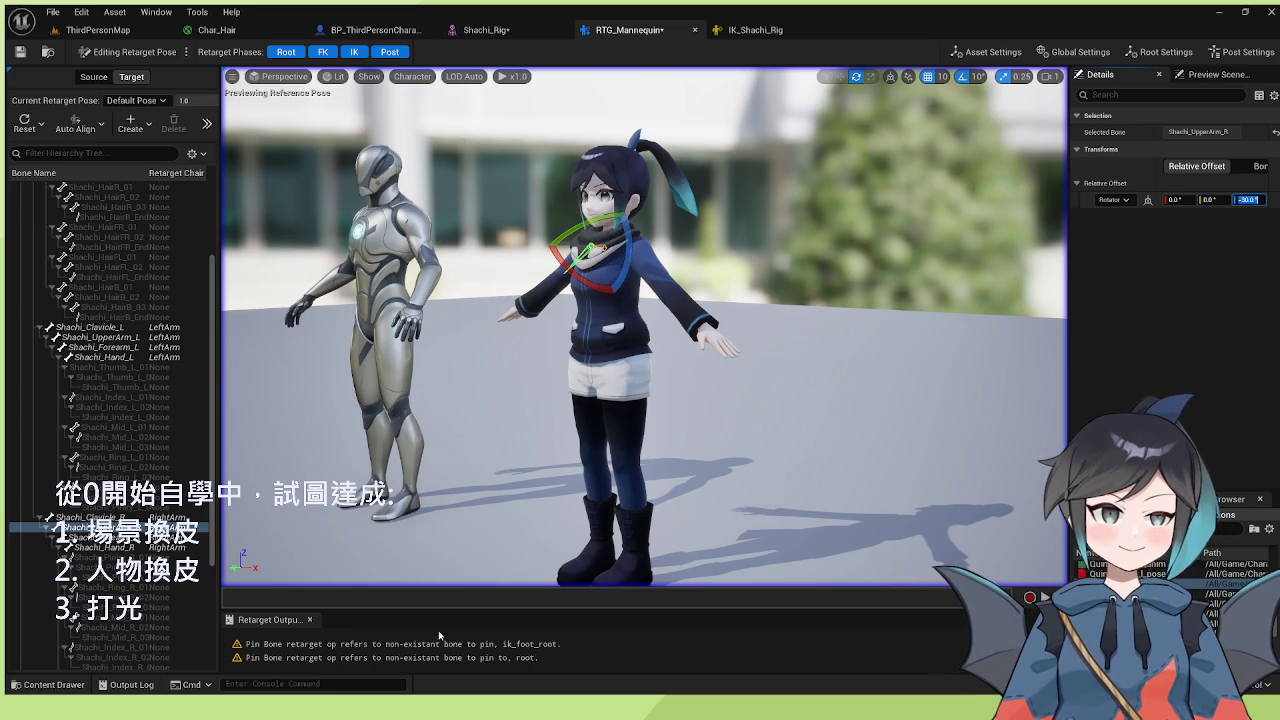
click(172, 338)
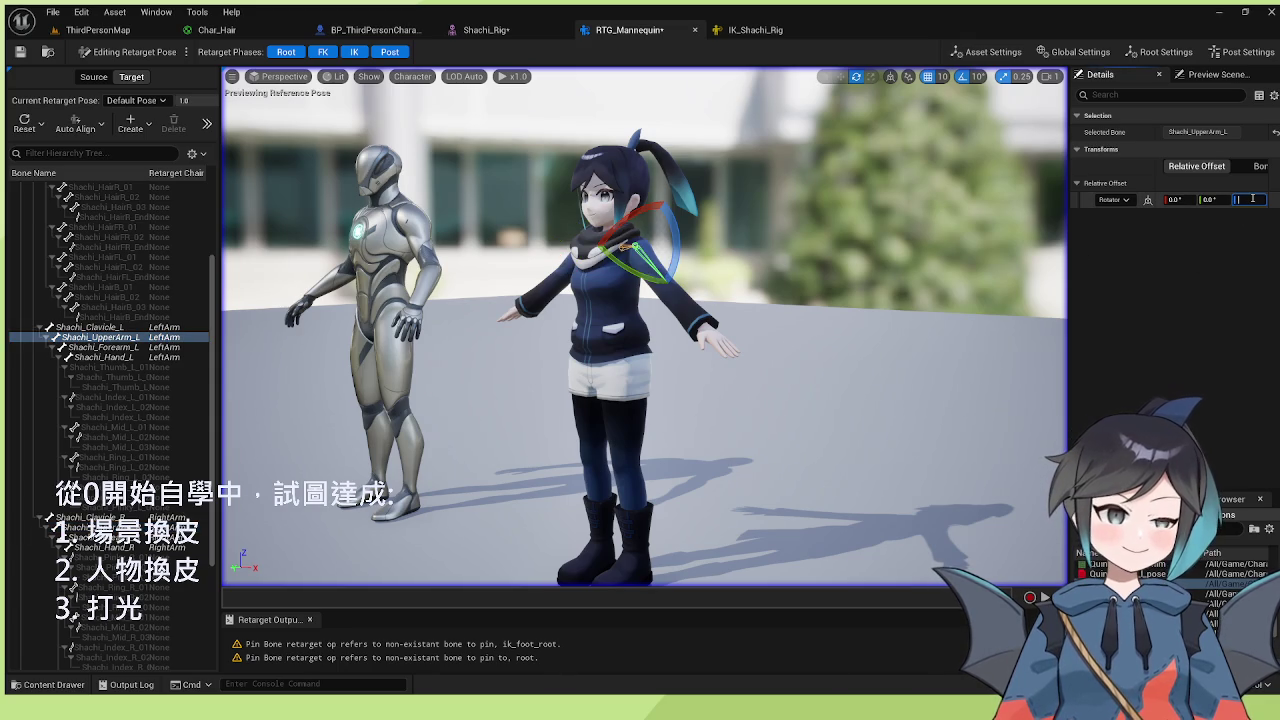
text(30)
key(Return)
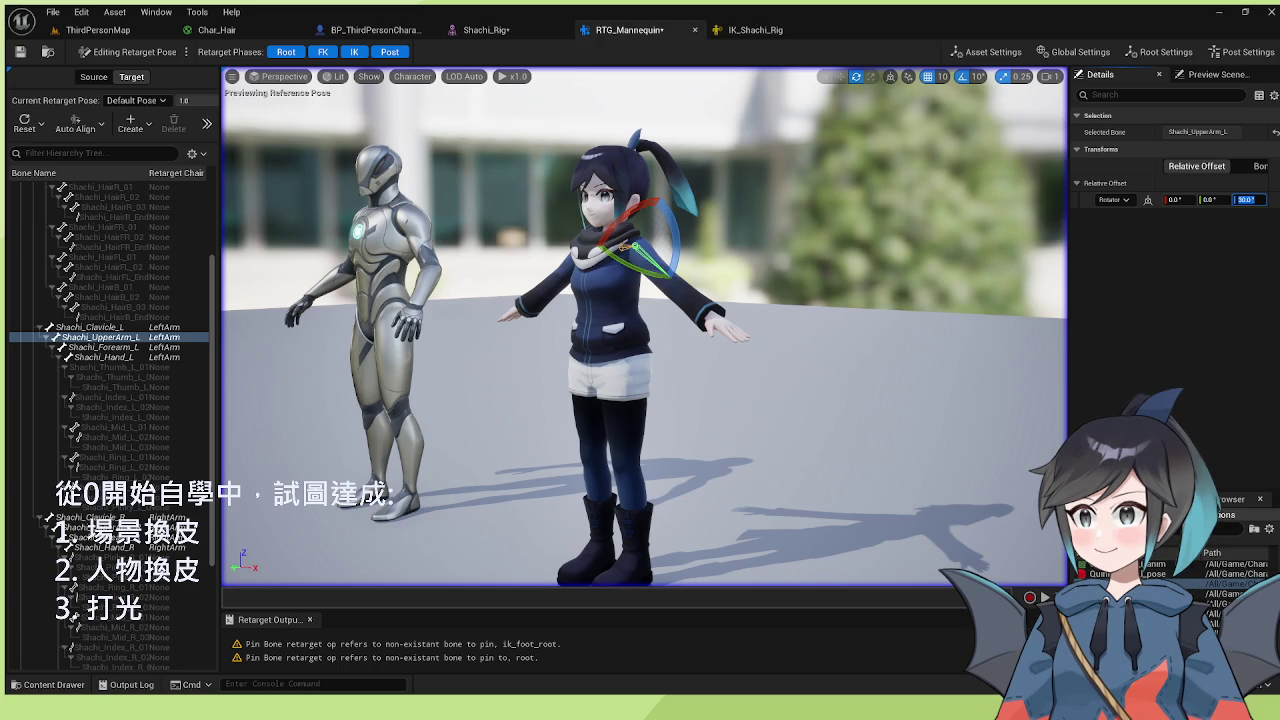
click(128, 51)
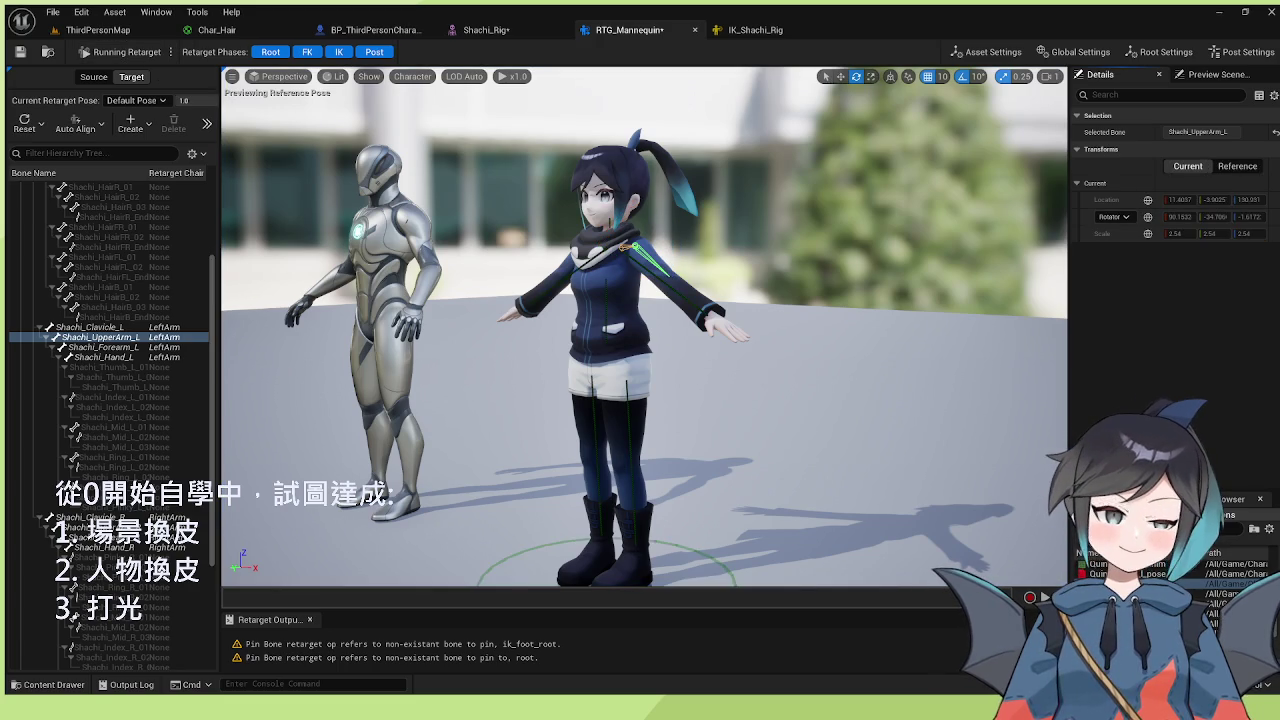
- Preview Quinn thigh_r, Quinn hand_r, MM_Walk_Fwd, MM_T_Pose, MM_Run_Fwd, MM_Land and MM_Idle on Shachi
click(1210, 595)
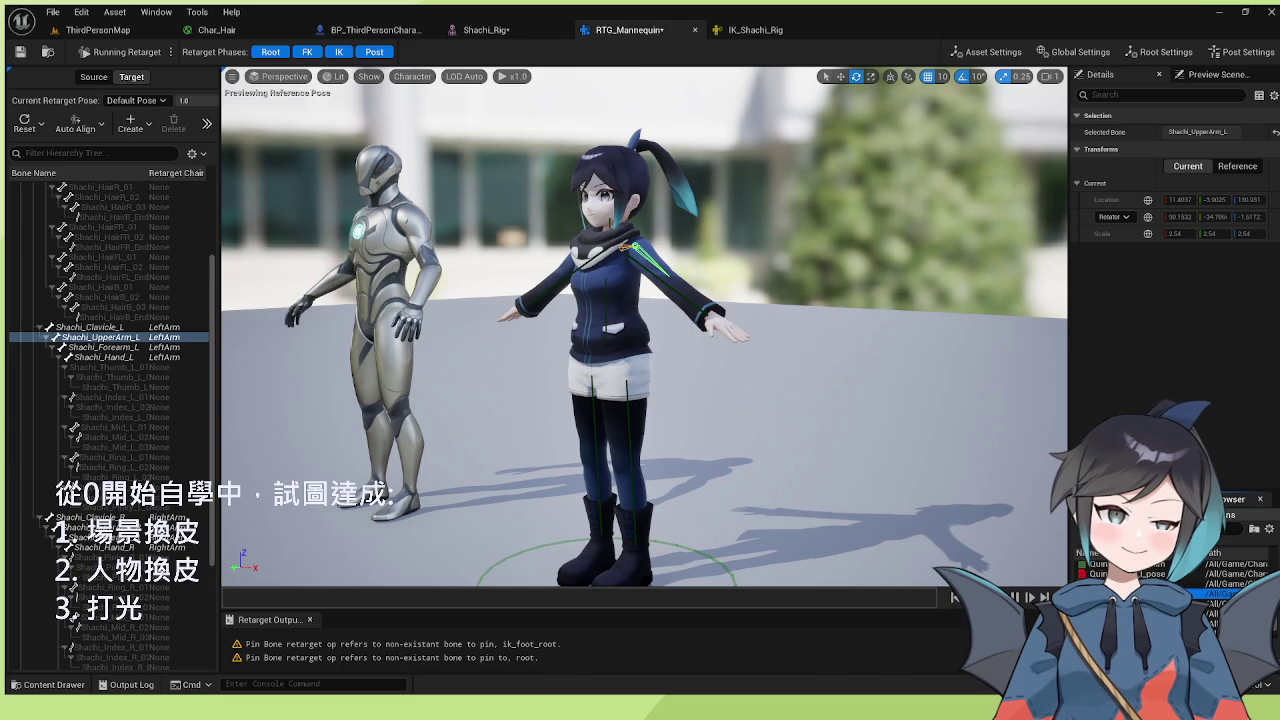
click(1210, 594)
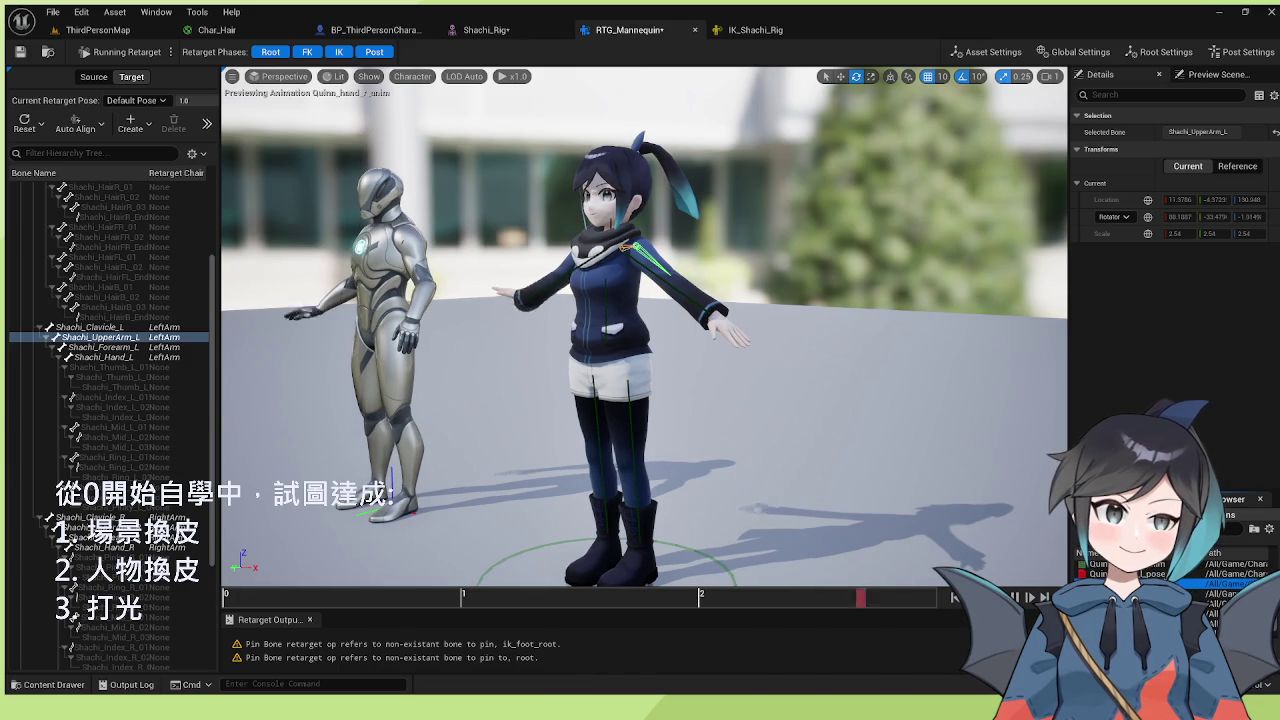
scroll(1240, 575, up, 2)
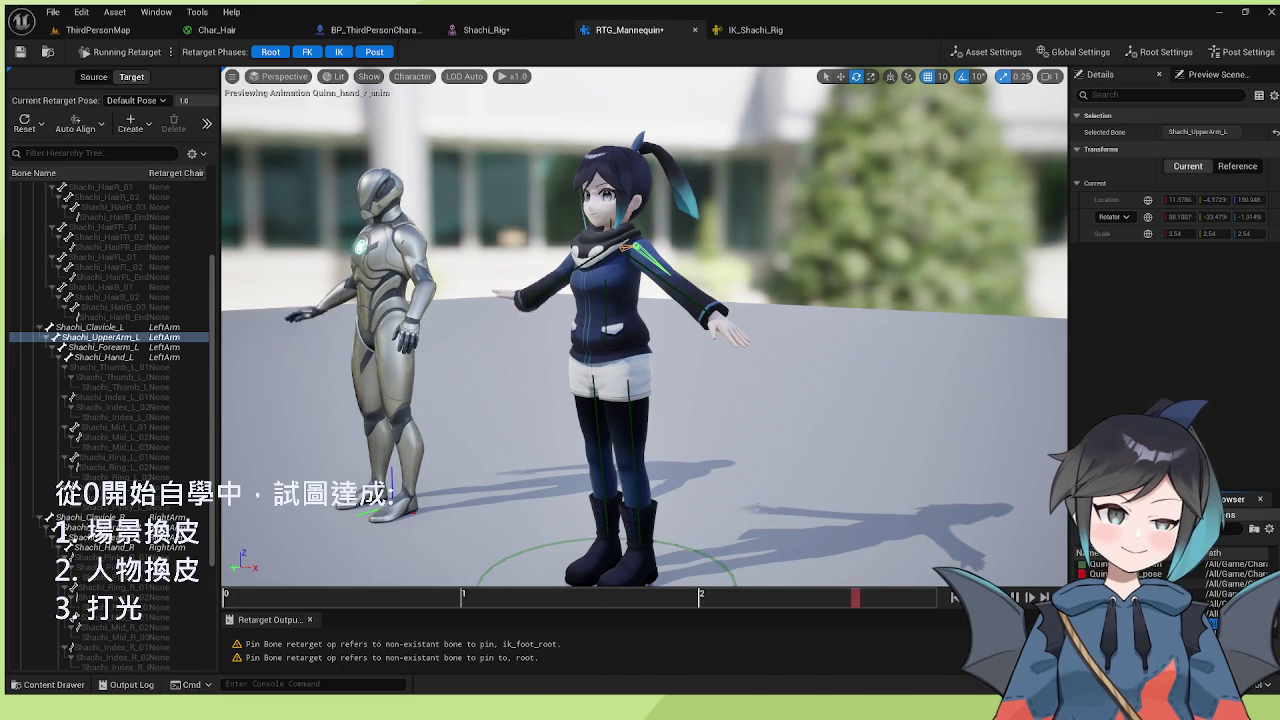
click(1150, 584)
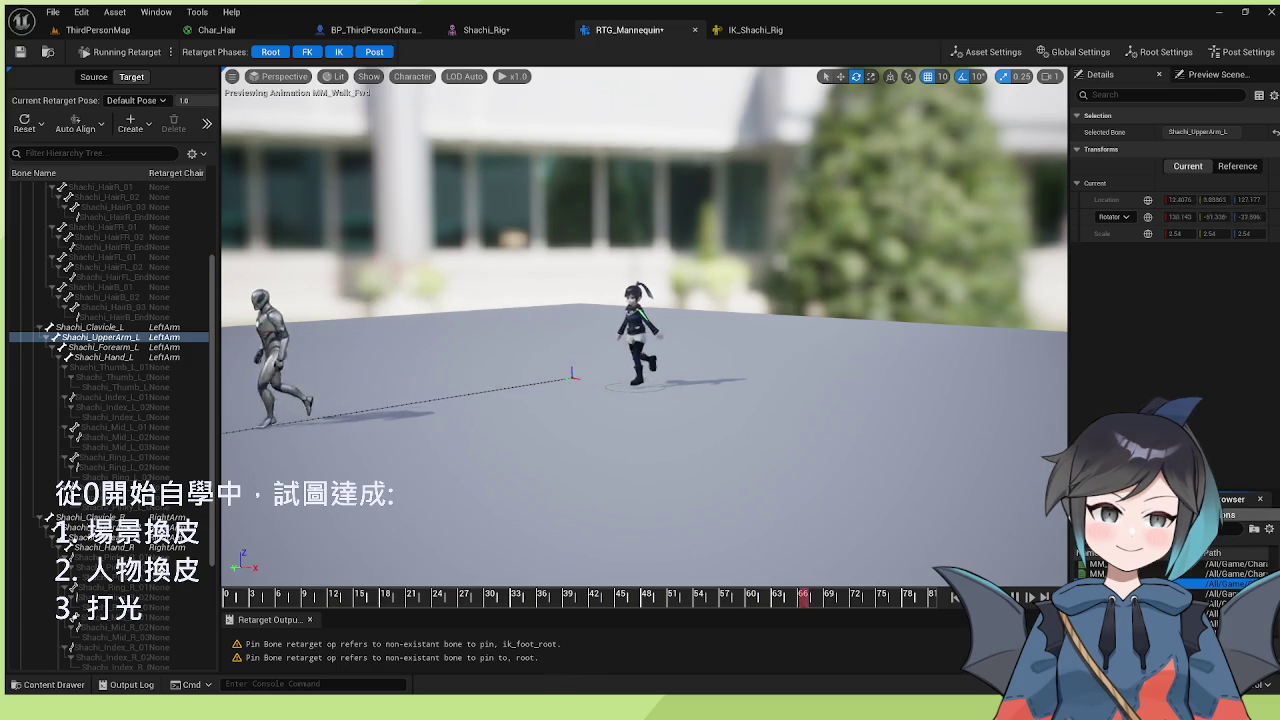
click(1100, 574)
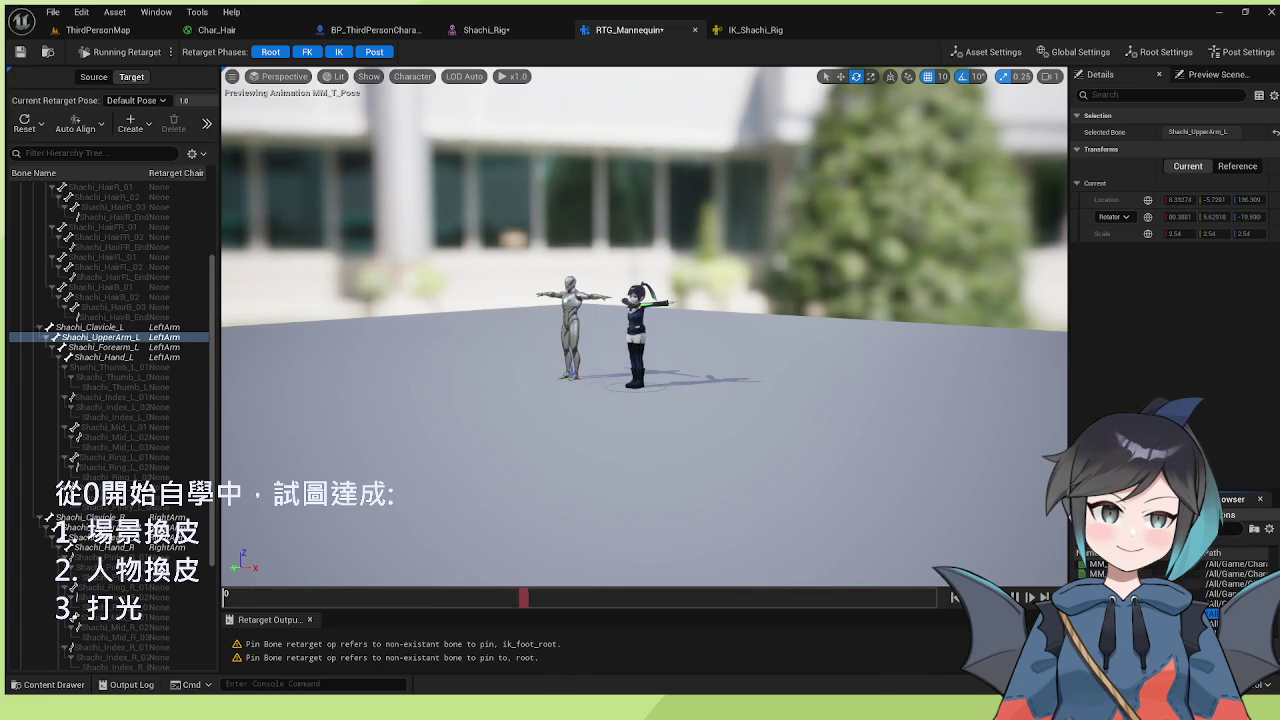
scroll(676, 356, up, 5)
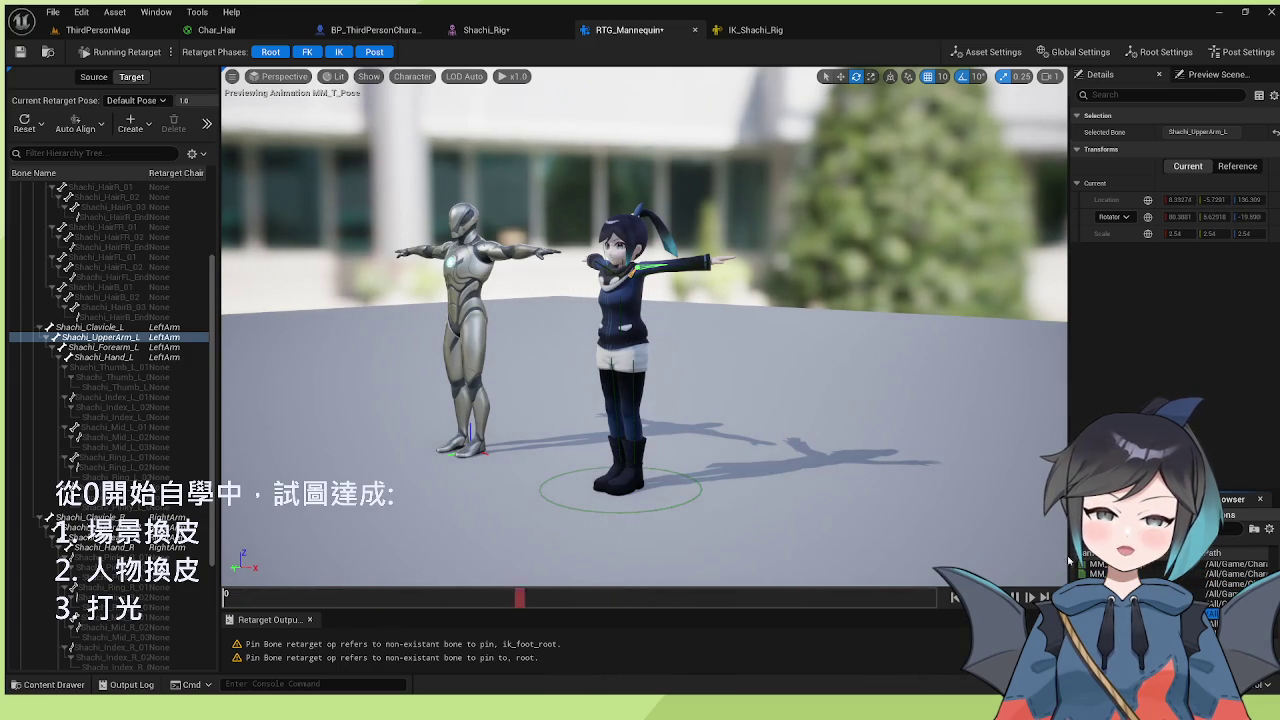
key(Up)
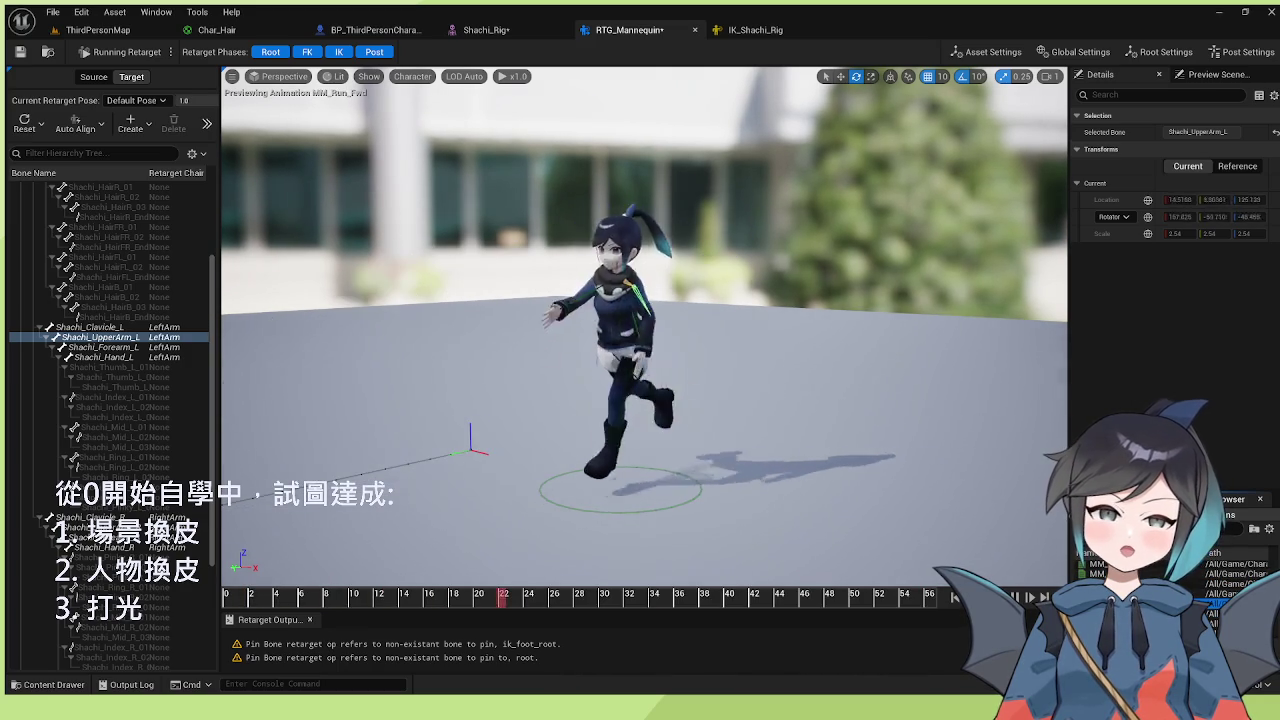
scroll(748, 489, down, 5)
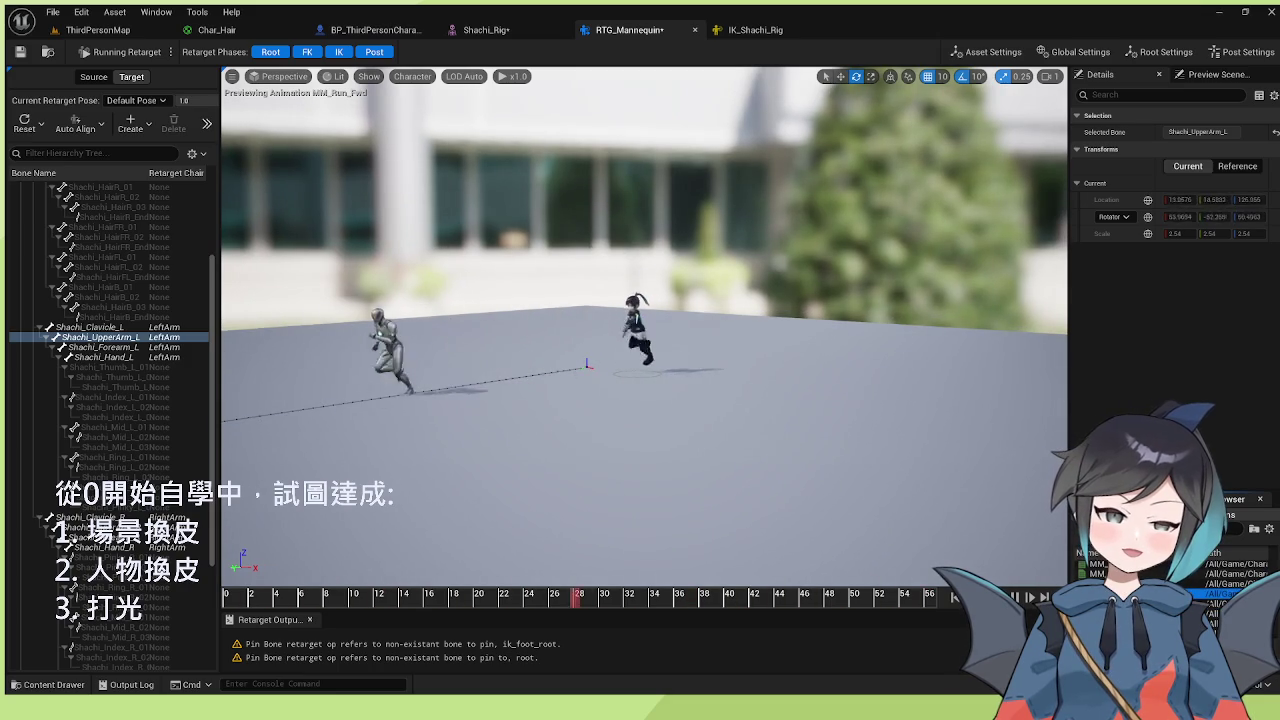
key(Up)
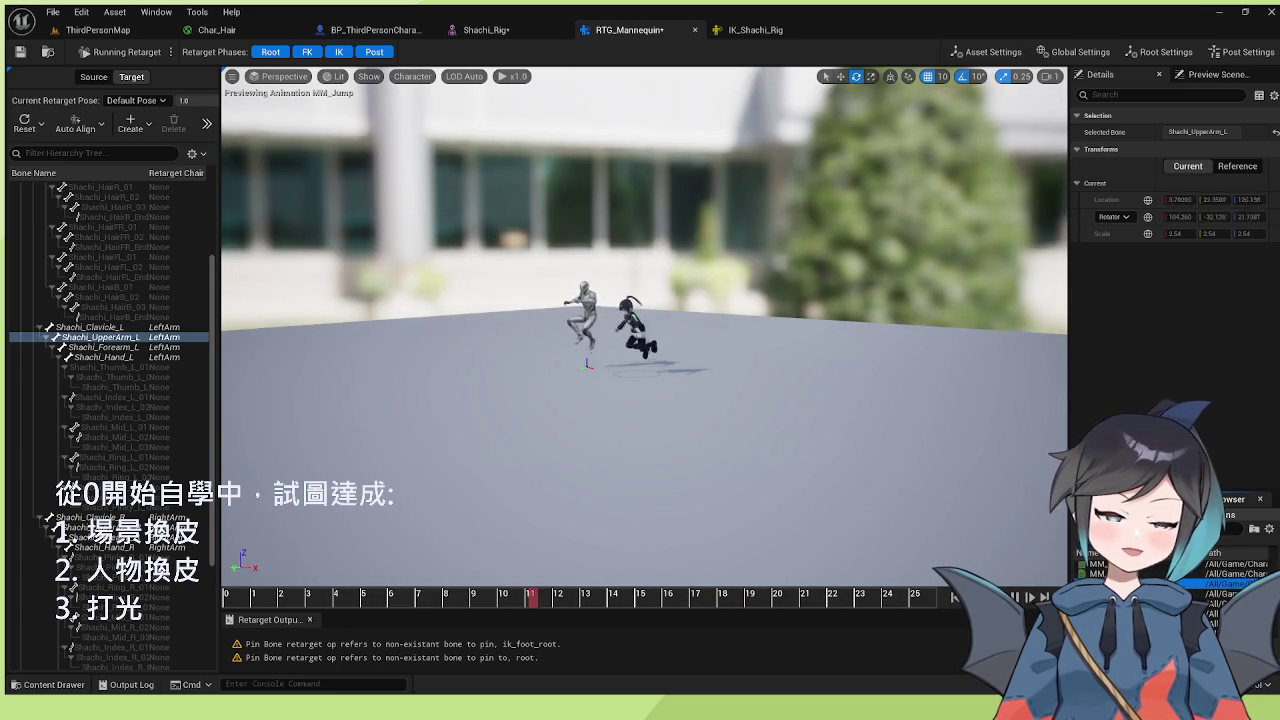
key(Up)
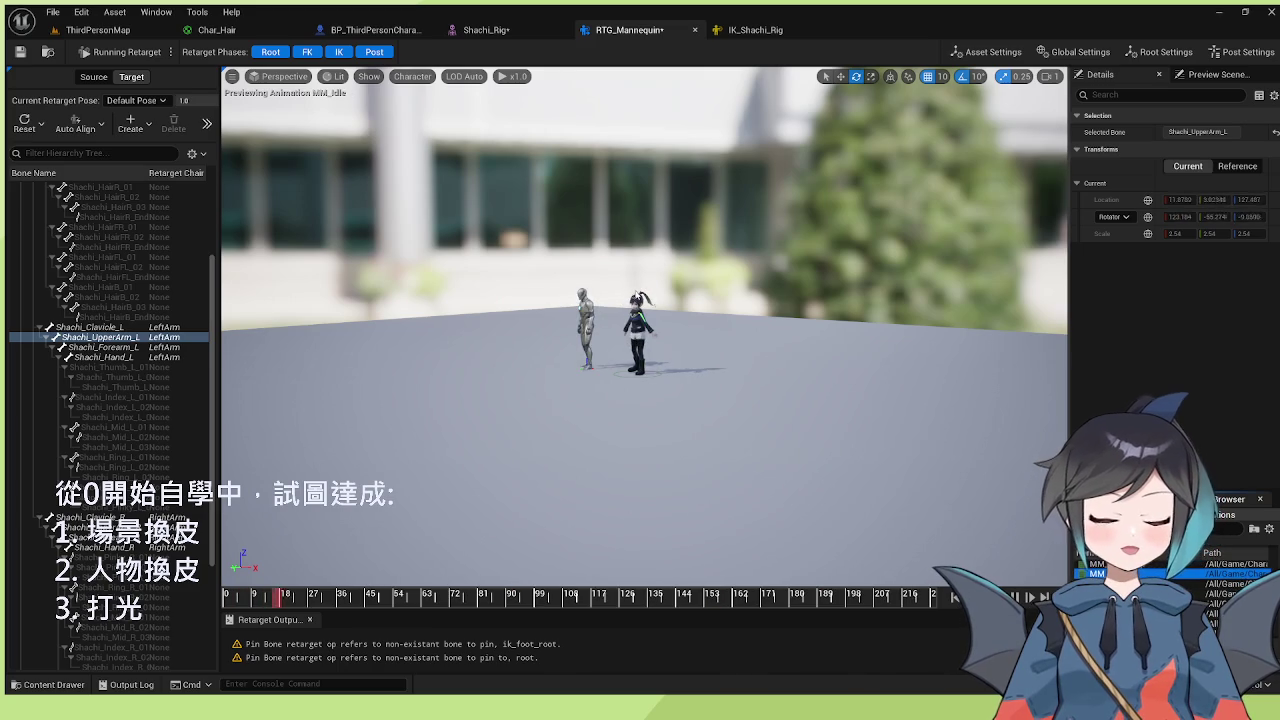
scroll(644, 330, up, 3)
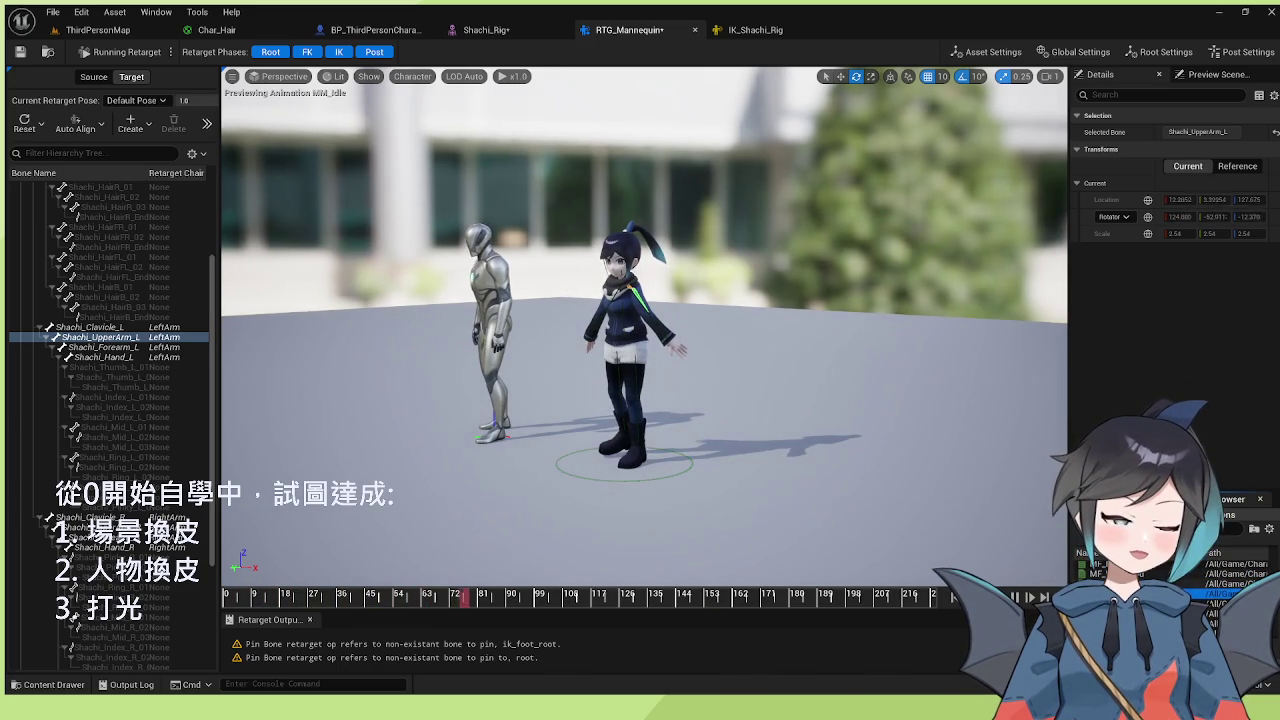
- Preview MM_Fall_Loop, MF_Run_Fwd, MF_Idle, MM_Jump, MM_Walk_Fwd and Quinn_calf_l_anim, then save the retargeter
click(1145, 574)
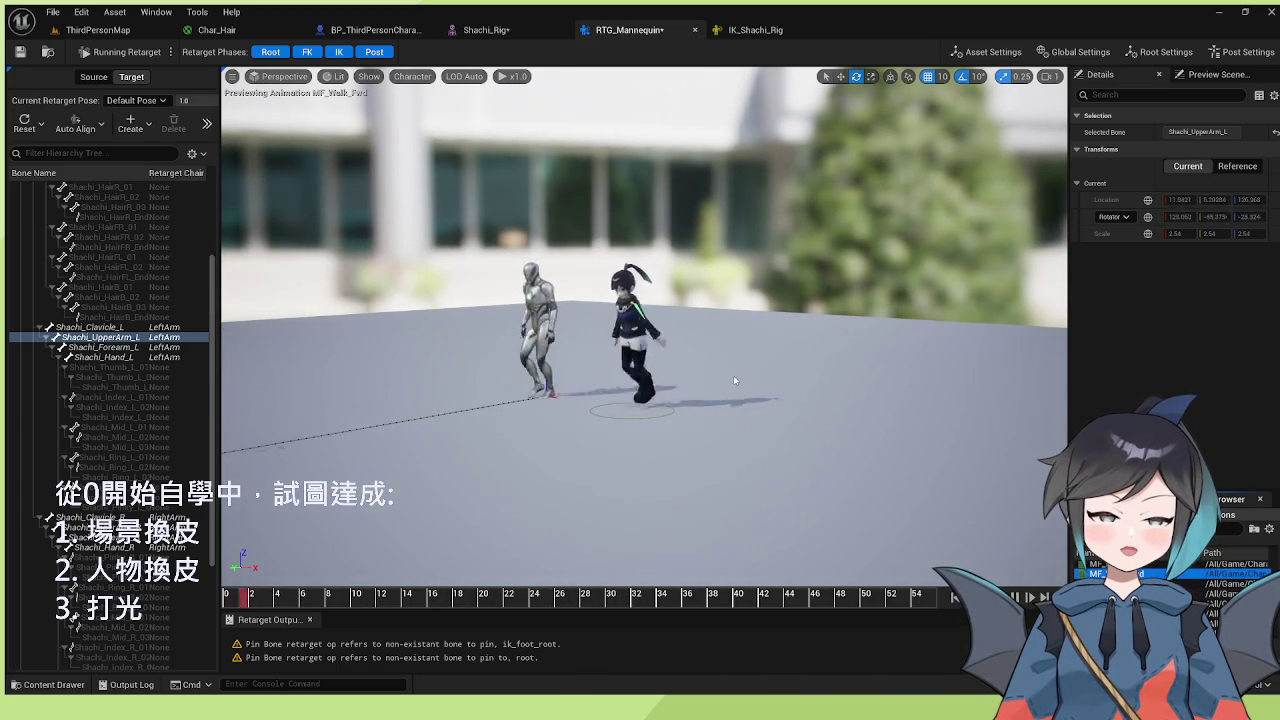
click(1190, 580)
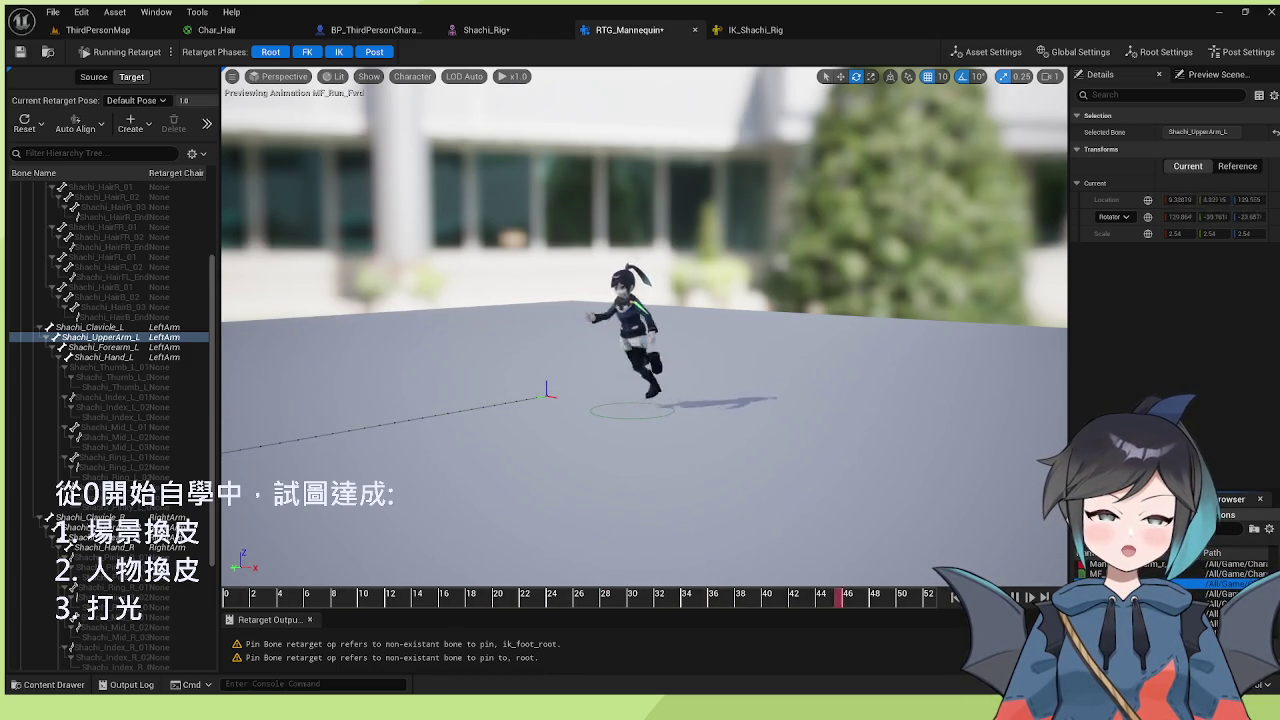
click(1165, 574)
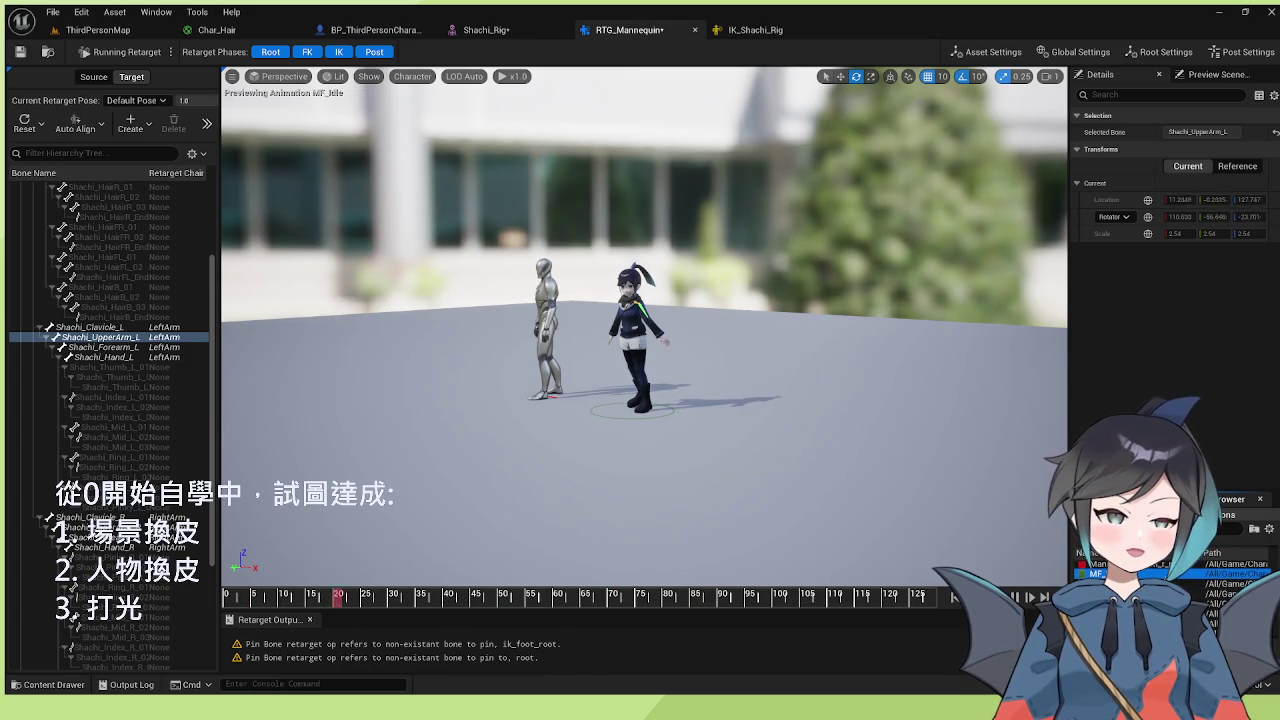
scroll(697, 313, up, 5)
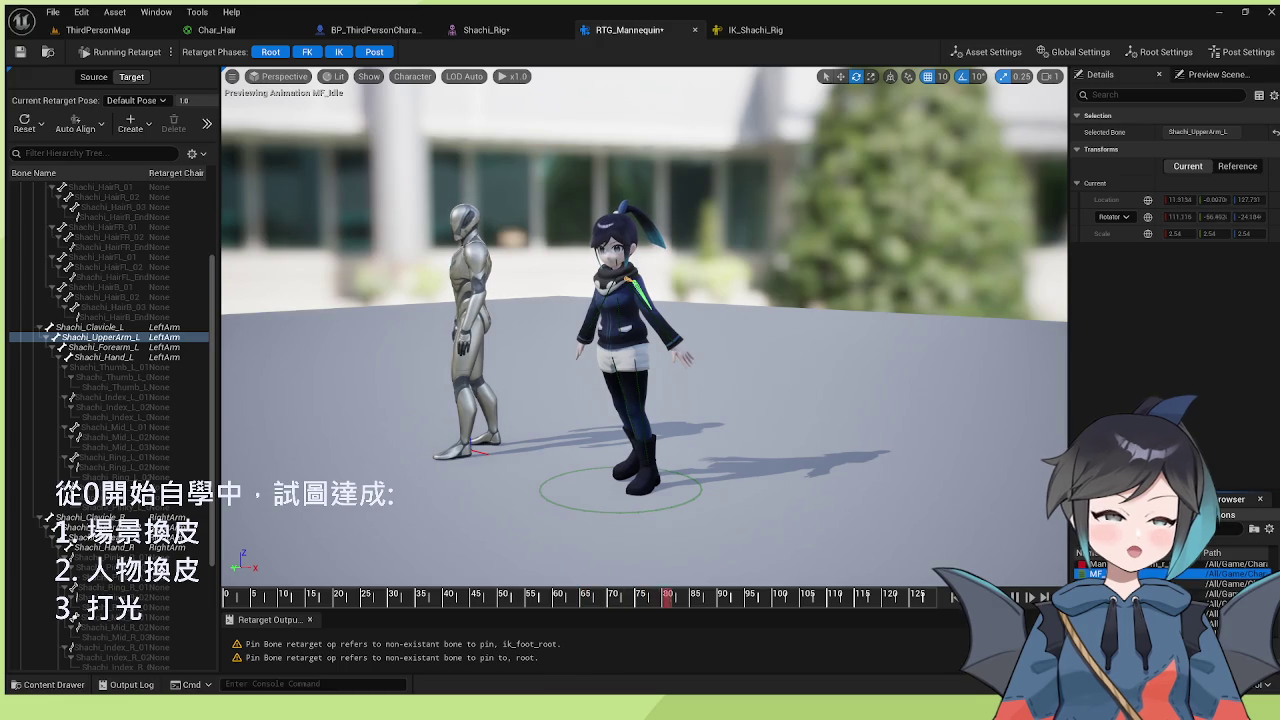
click(1150, 620)
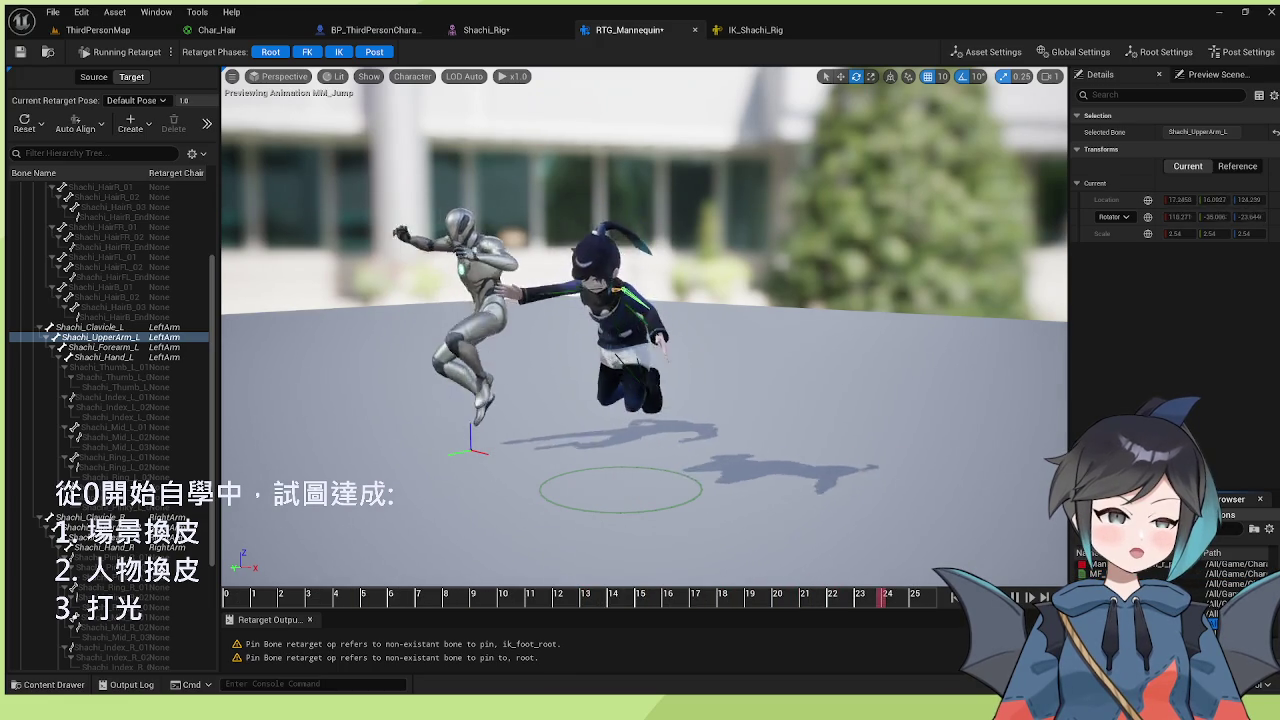
click(1150, 564)
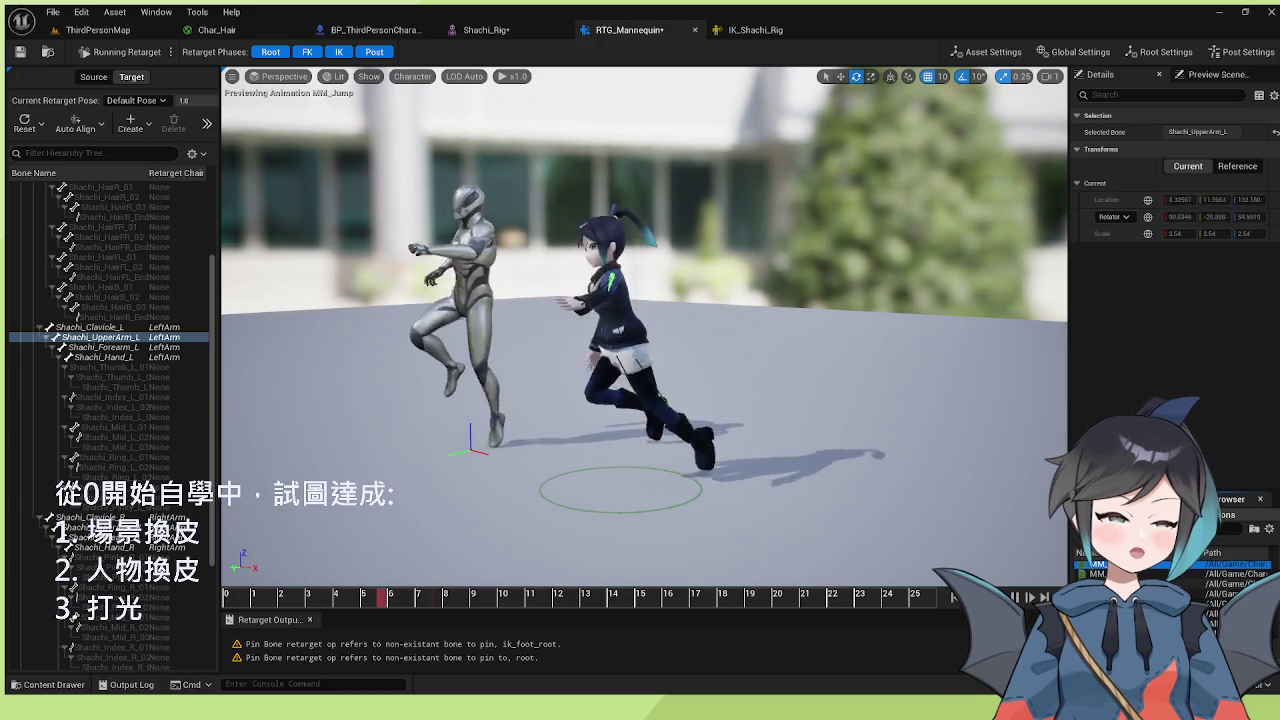
click(1150, 603)
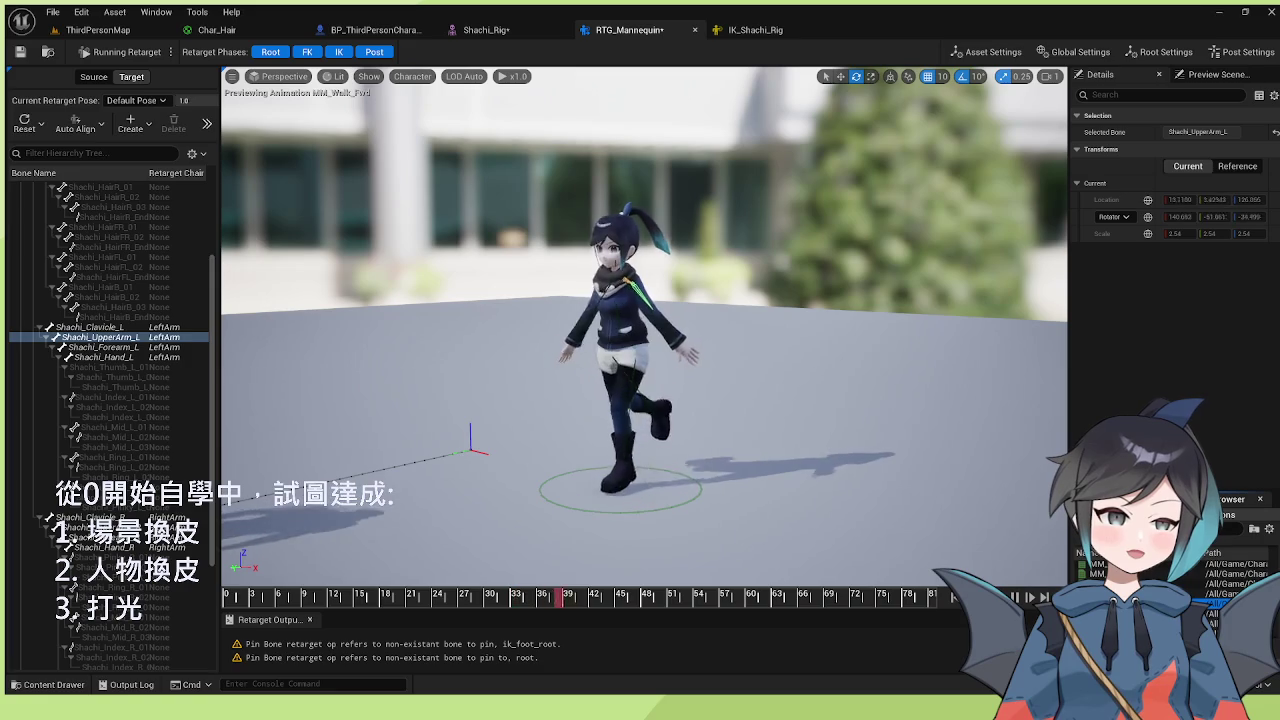
click(1150, 574)
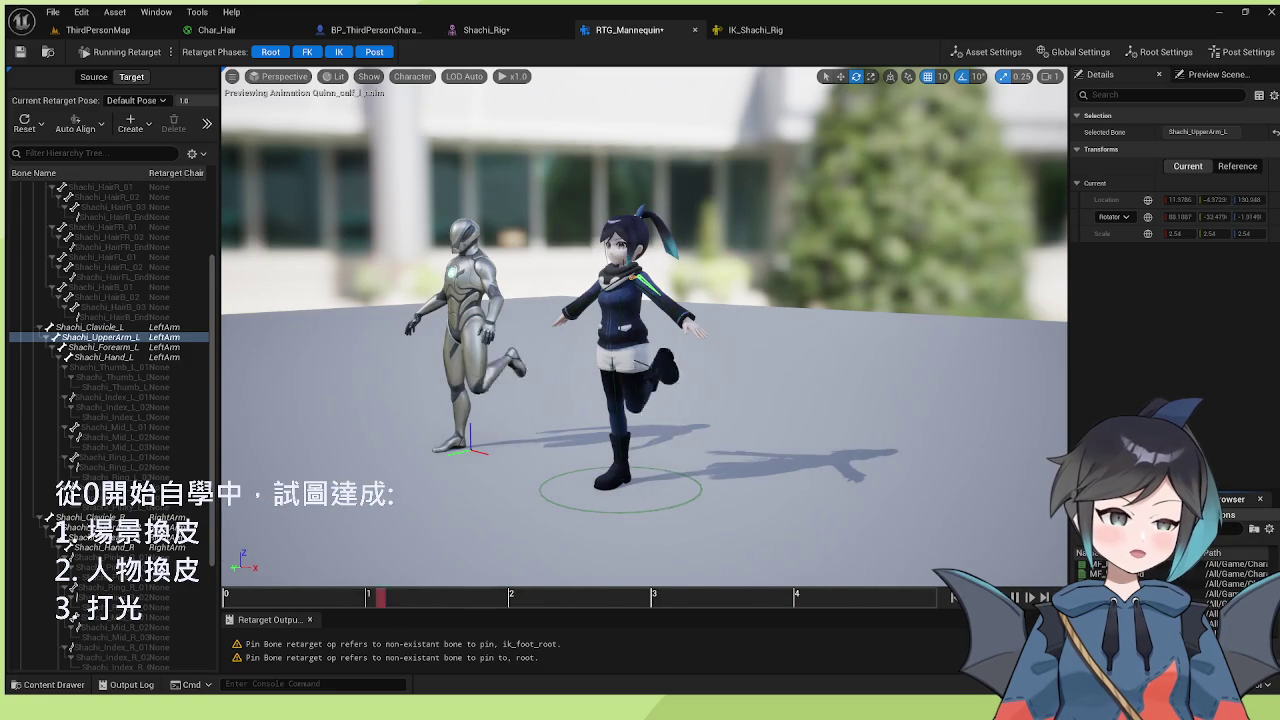
click(1215, 603)
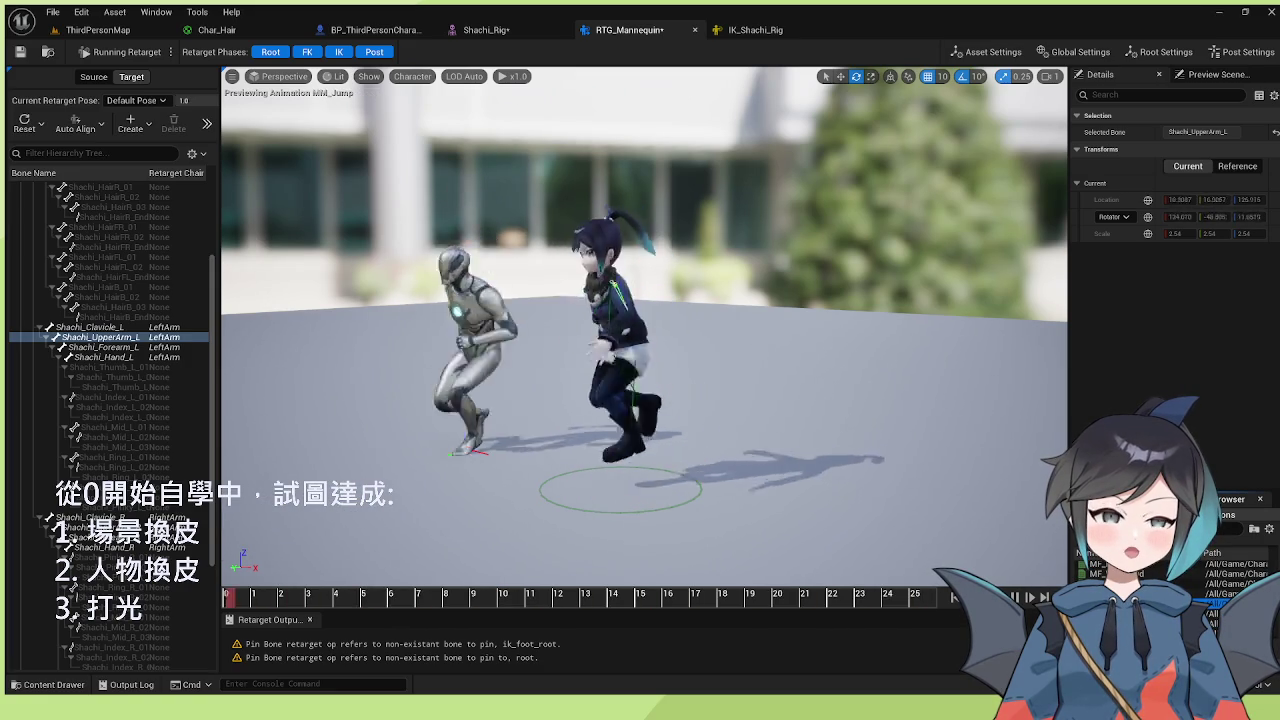
click(19, 54)
click(100, 30)
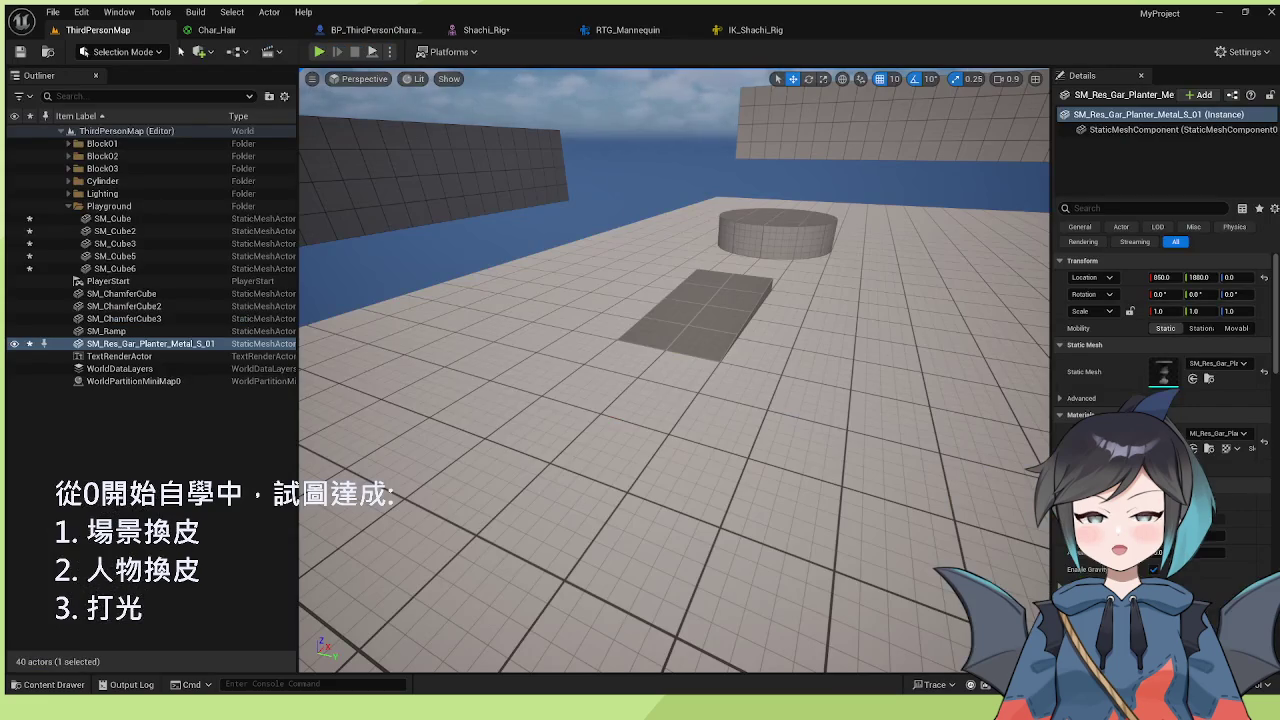
- Play-test ThirdPersonMap as Shachi, stop the session, and return to the RTG_Mannequin jump preview
click(320, 53)
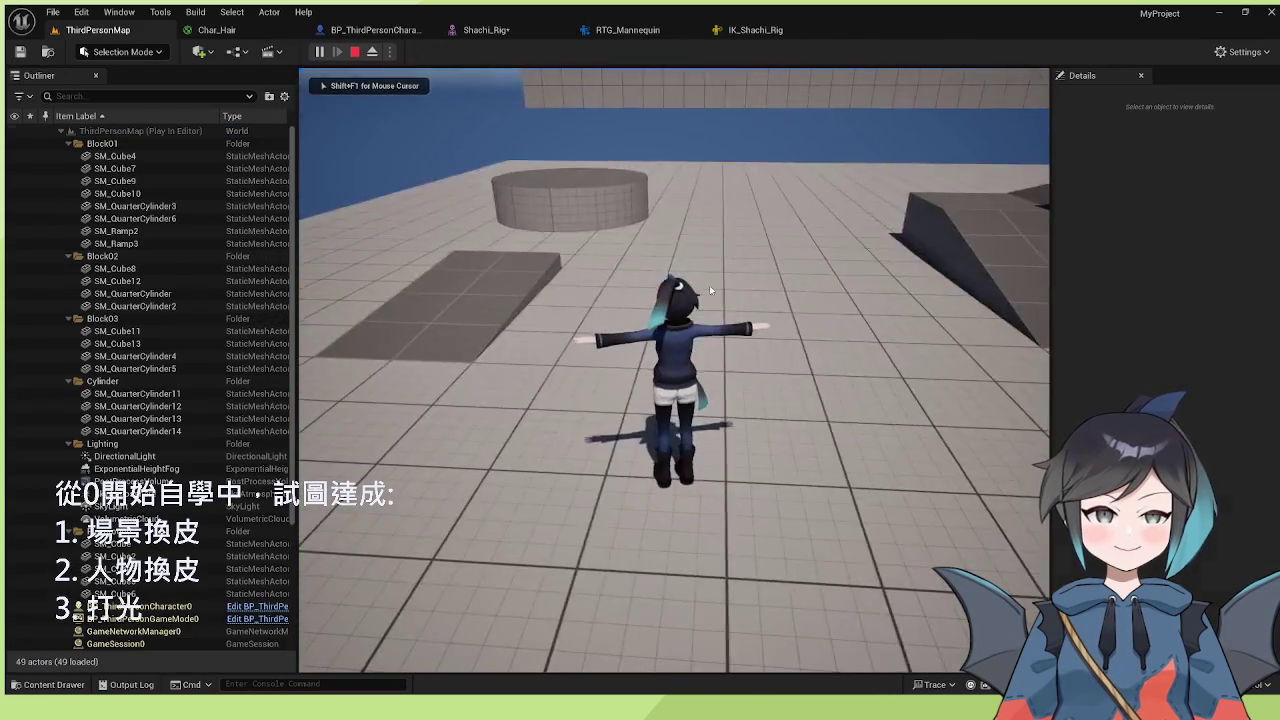
key(Escape)
click(625, 30)
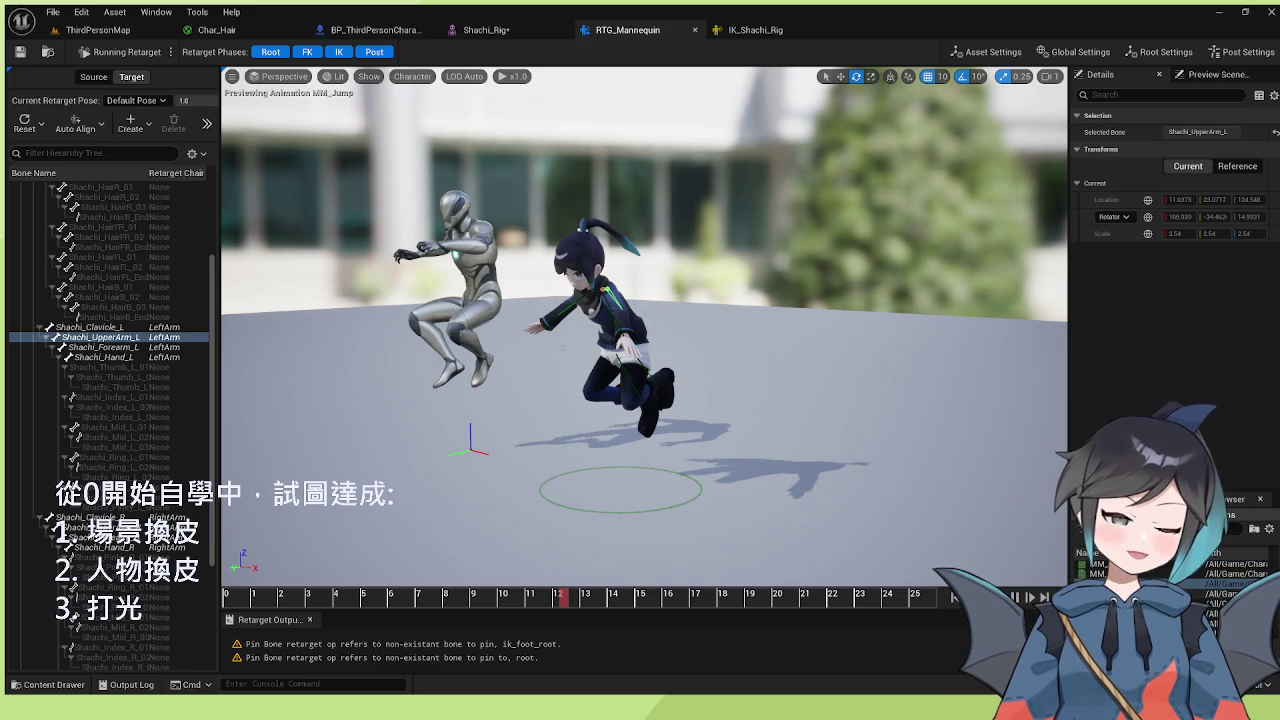
- Preview MM_Run_Fwd on Shachi, then select Shachi_Hips in the IK_Shachi_Rig hierarchy
click(1210, 603)
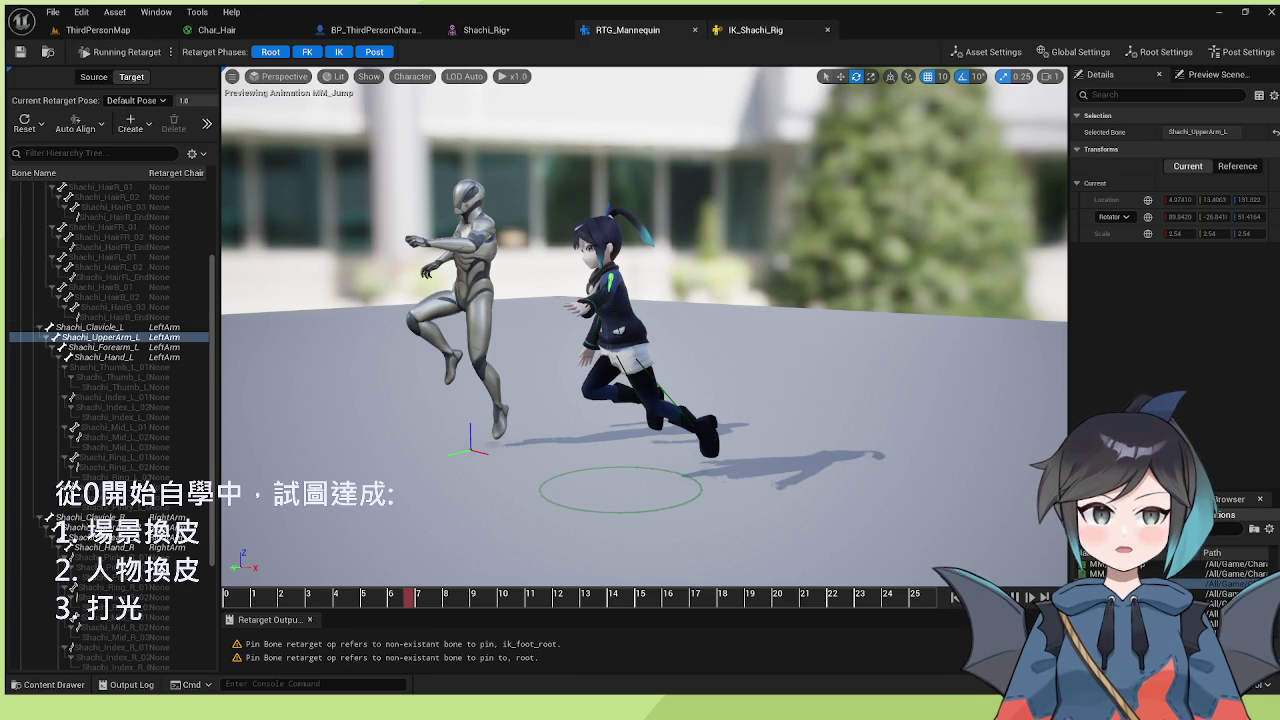
click(755, 29)
click(121, 127)
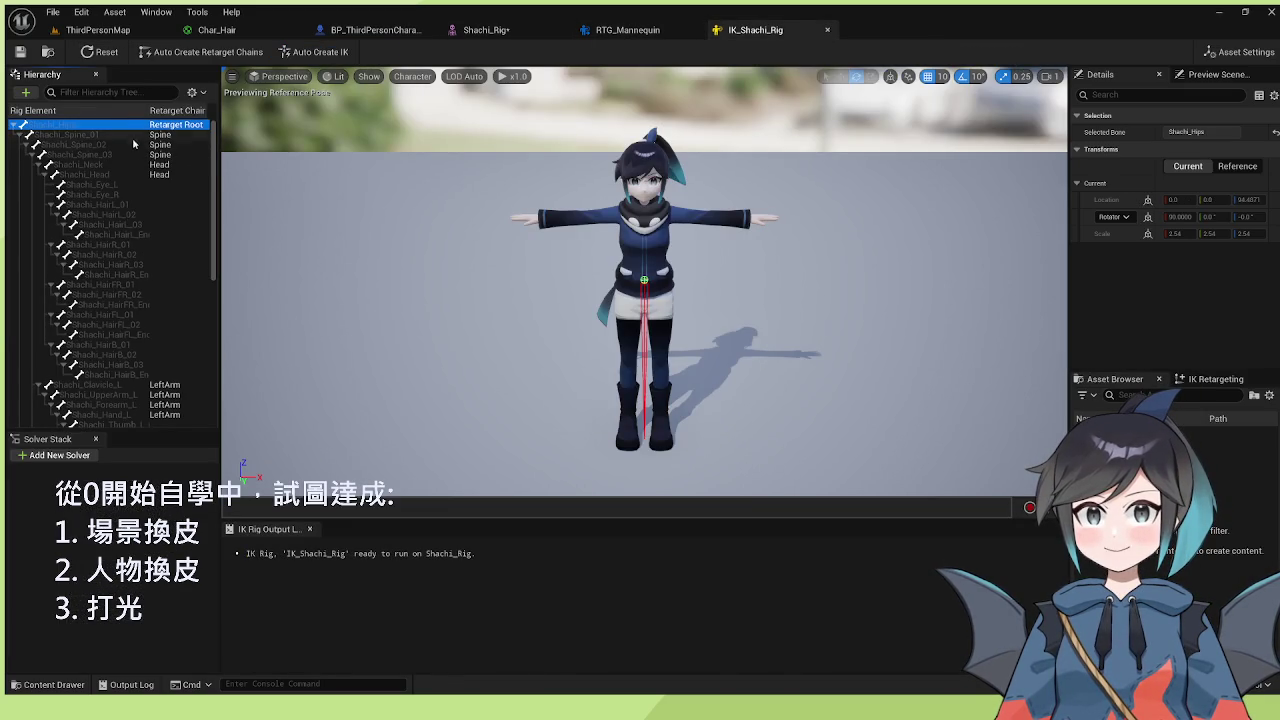
- Extend the selection from Shachi_Hips to Shachi_Spine_03, save IK_Shachi_Rig, and return to RTG_Mannequin
shift+click(146, 156)
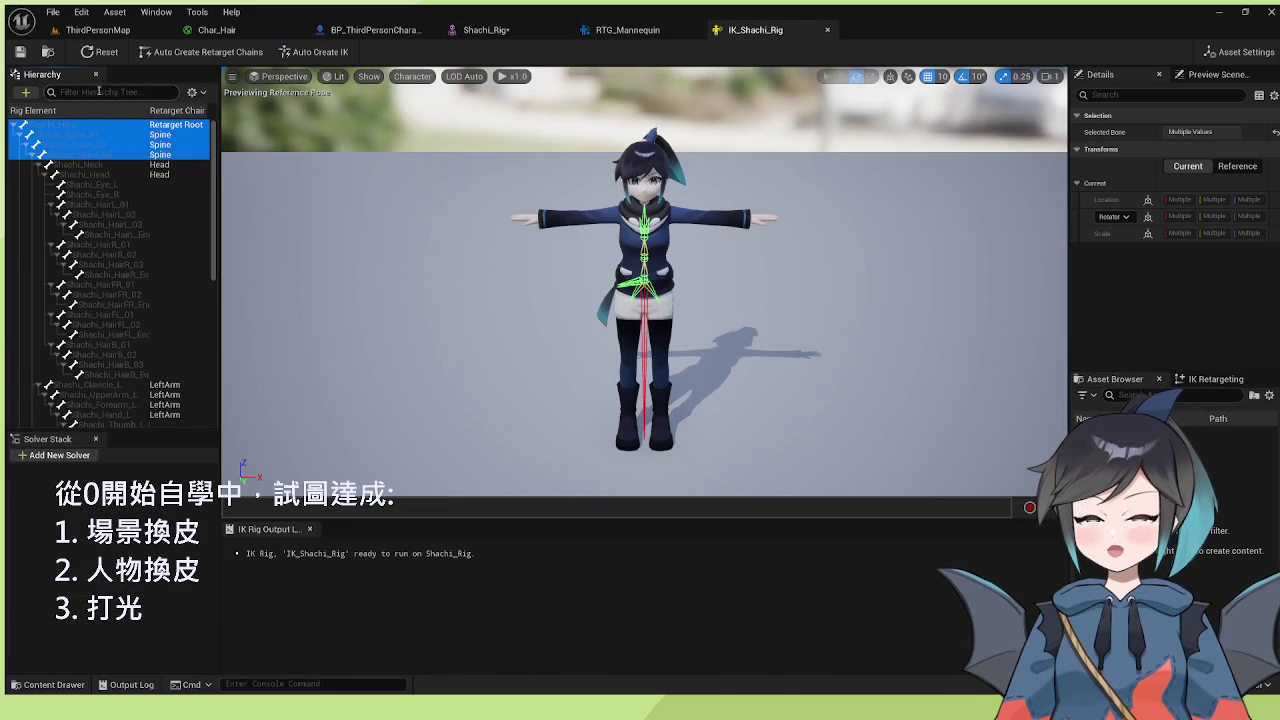
click(40, 115)
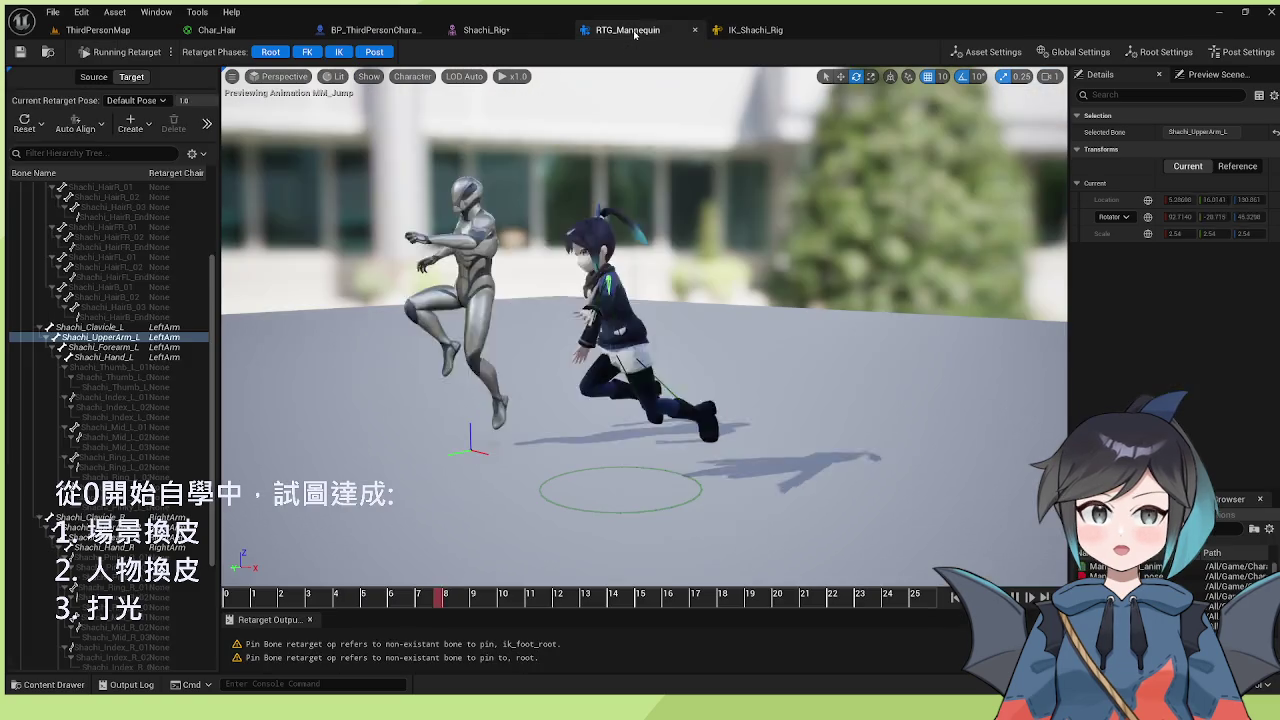
click(628, 30)
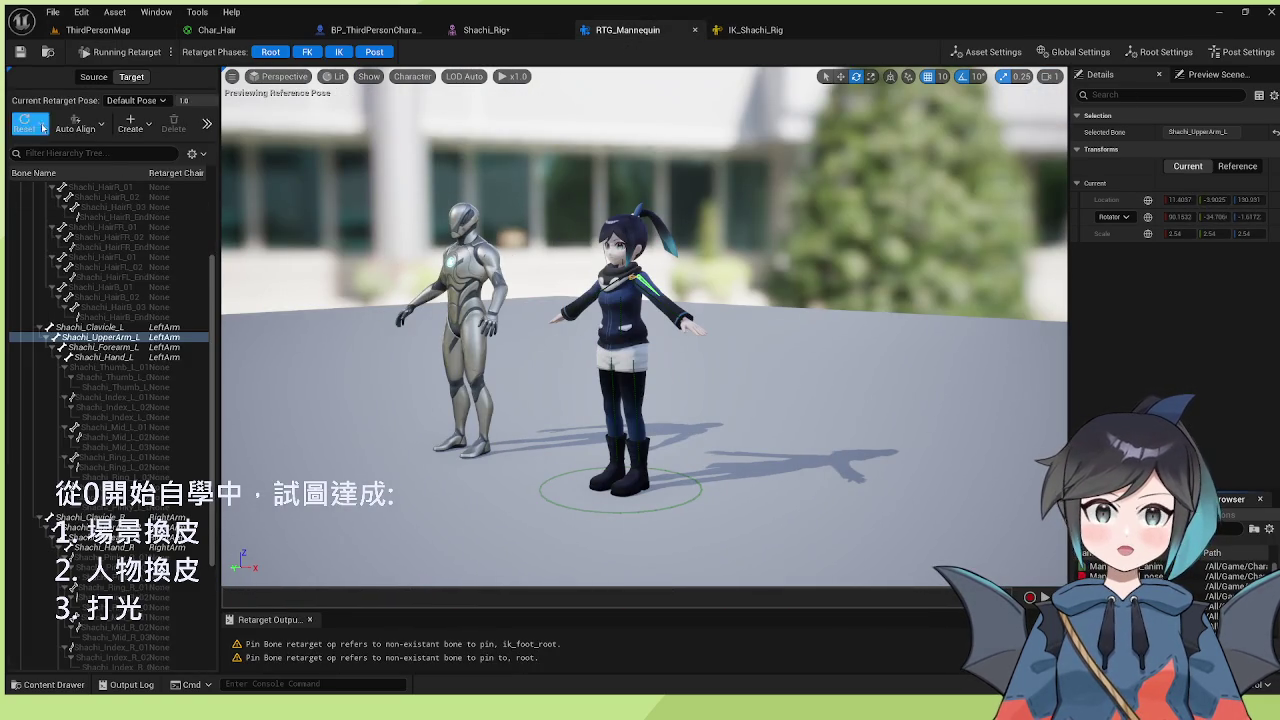
- Enter retarget-pose editing, select Shachi_Hips, and compare the source and target bone trees
click(137, 51)
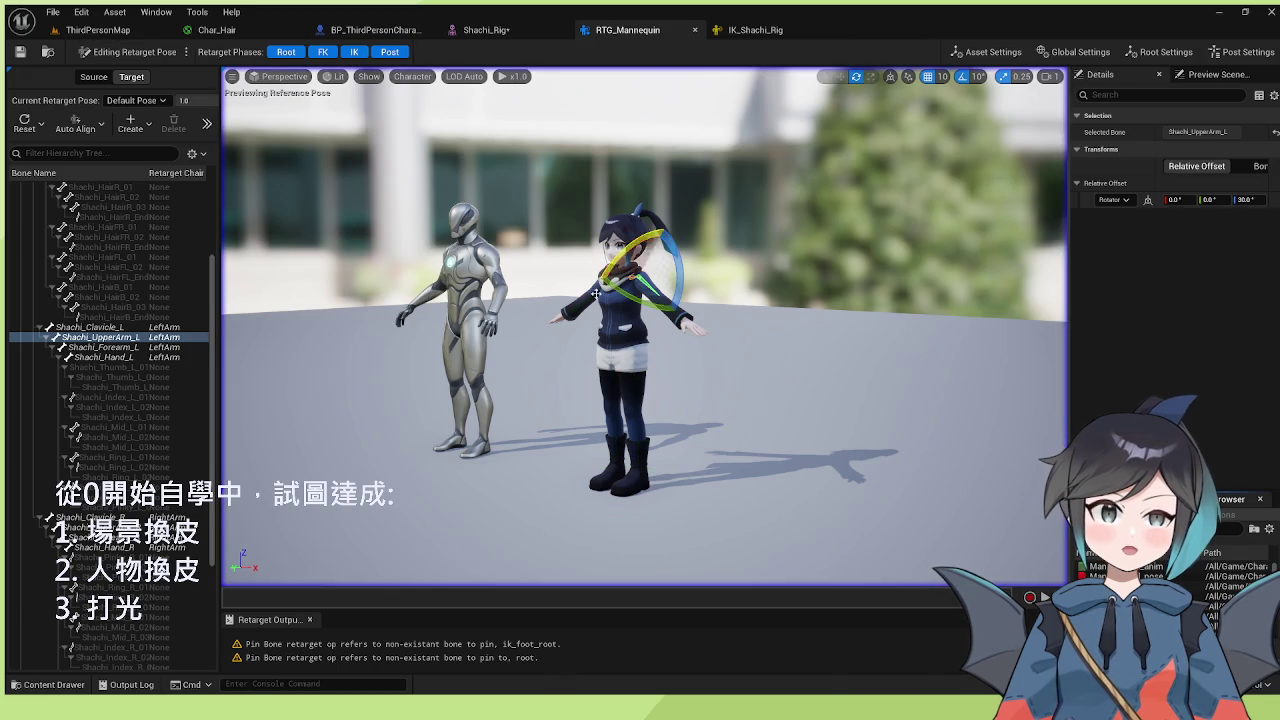
scroll(127, 235, up, 2)
scroll(127, 235, up, 2)
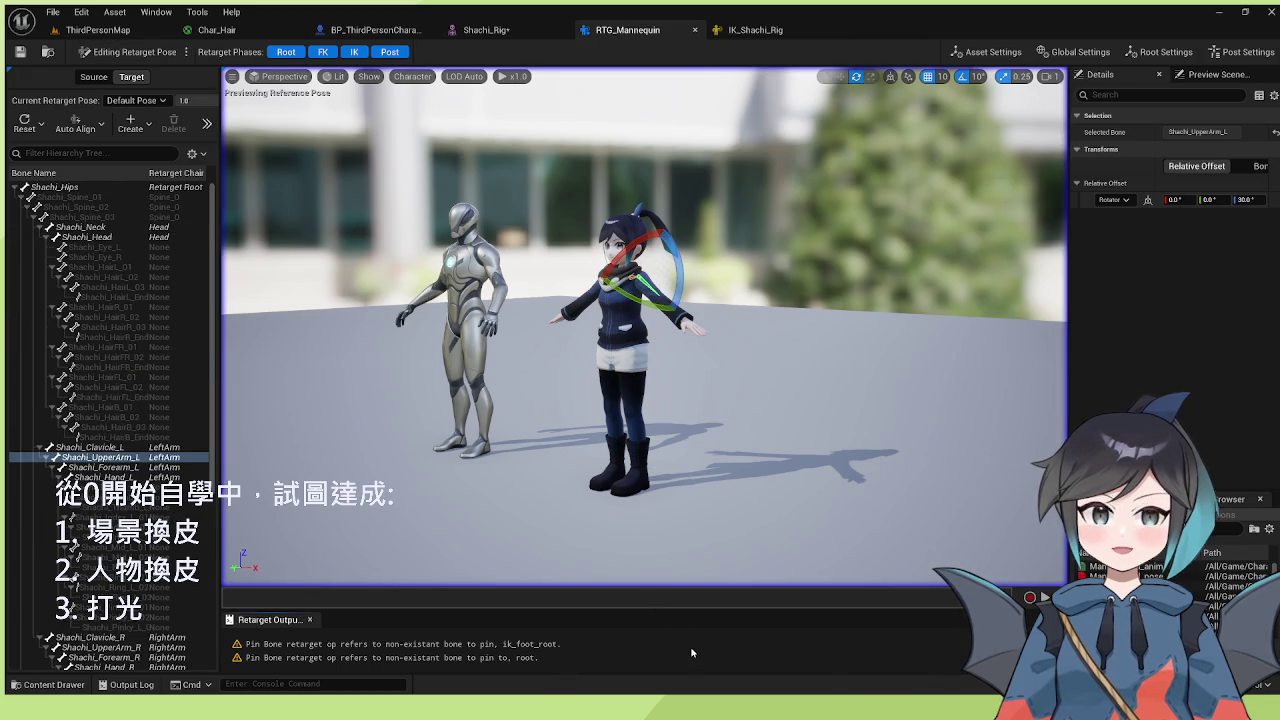
click(101, 188)
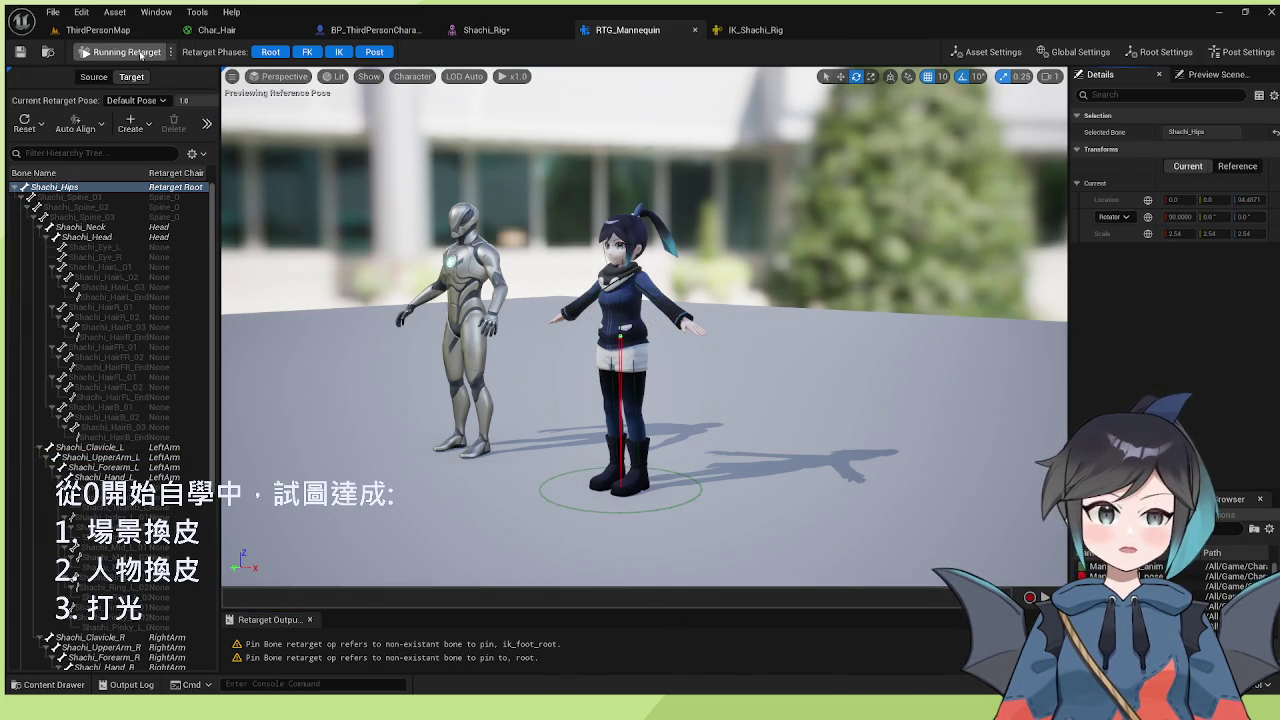
click(90, 78)
click(132, 78)
click(687, 193)
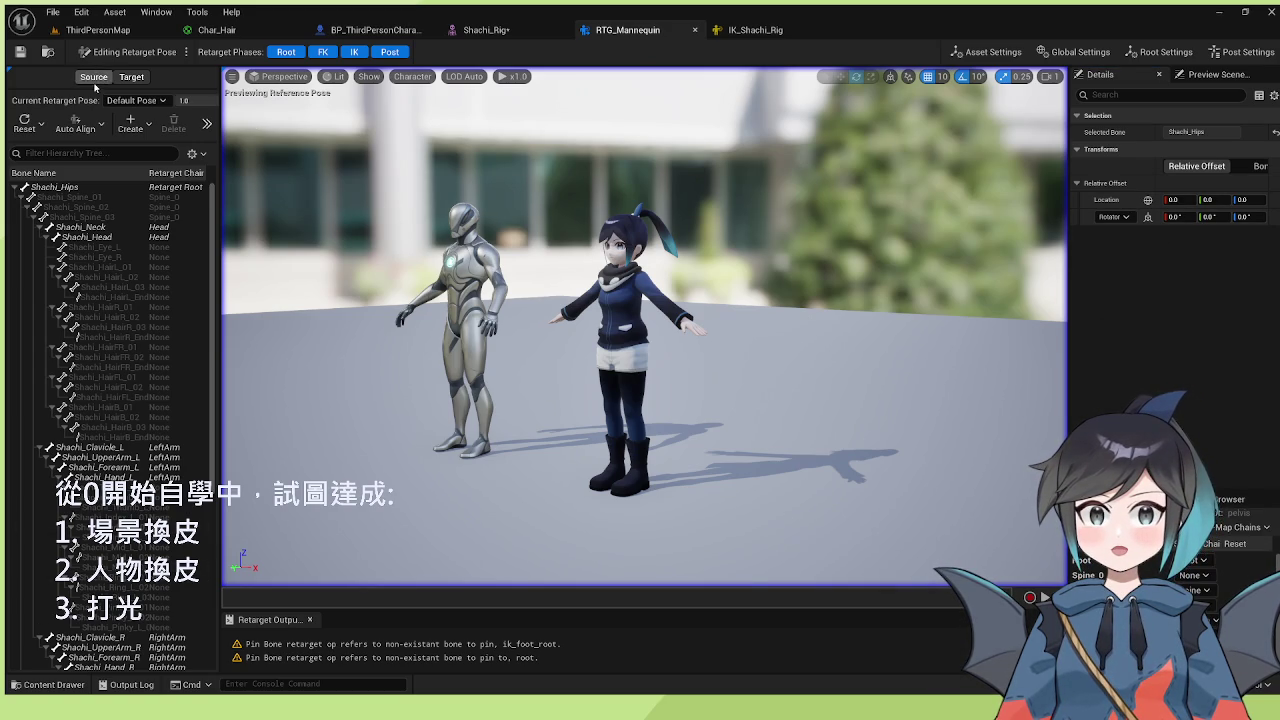
- Show the target bone tree and the source/target rig Asset Settings, then the animation asset list
click(131, 77)
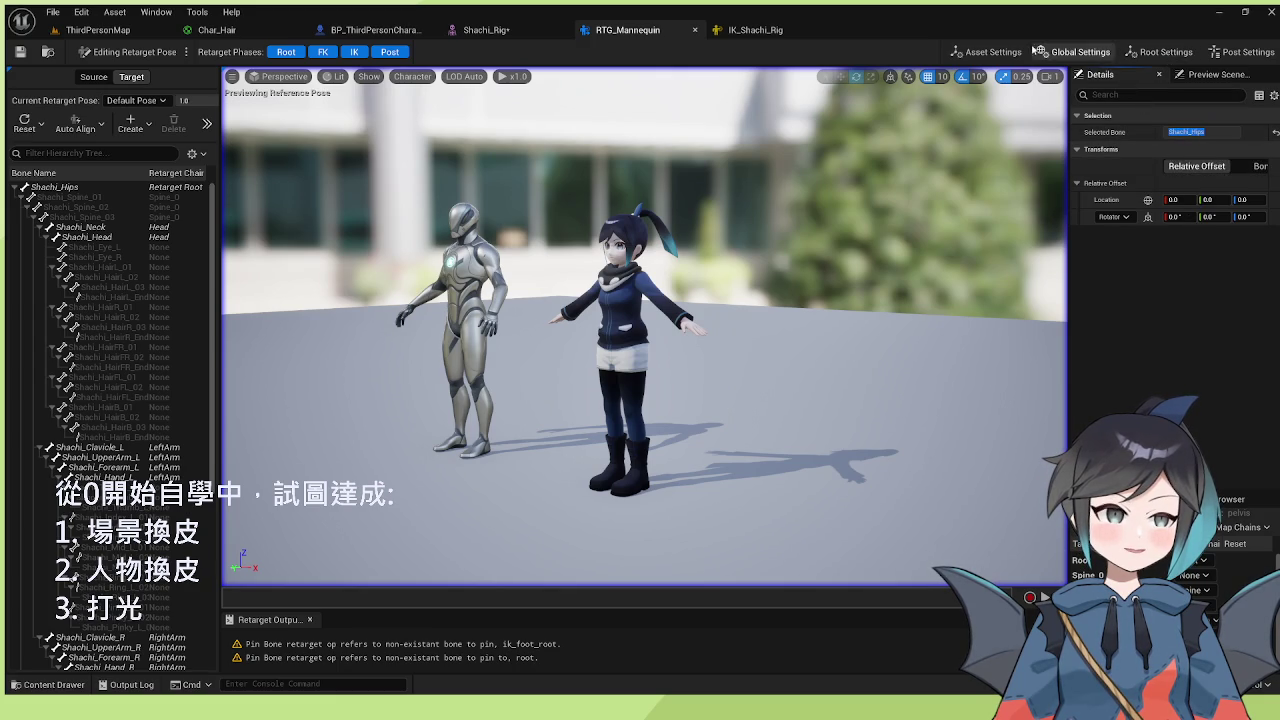
click(986, 52)
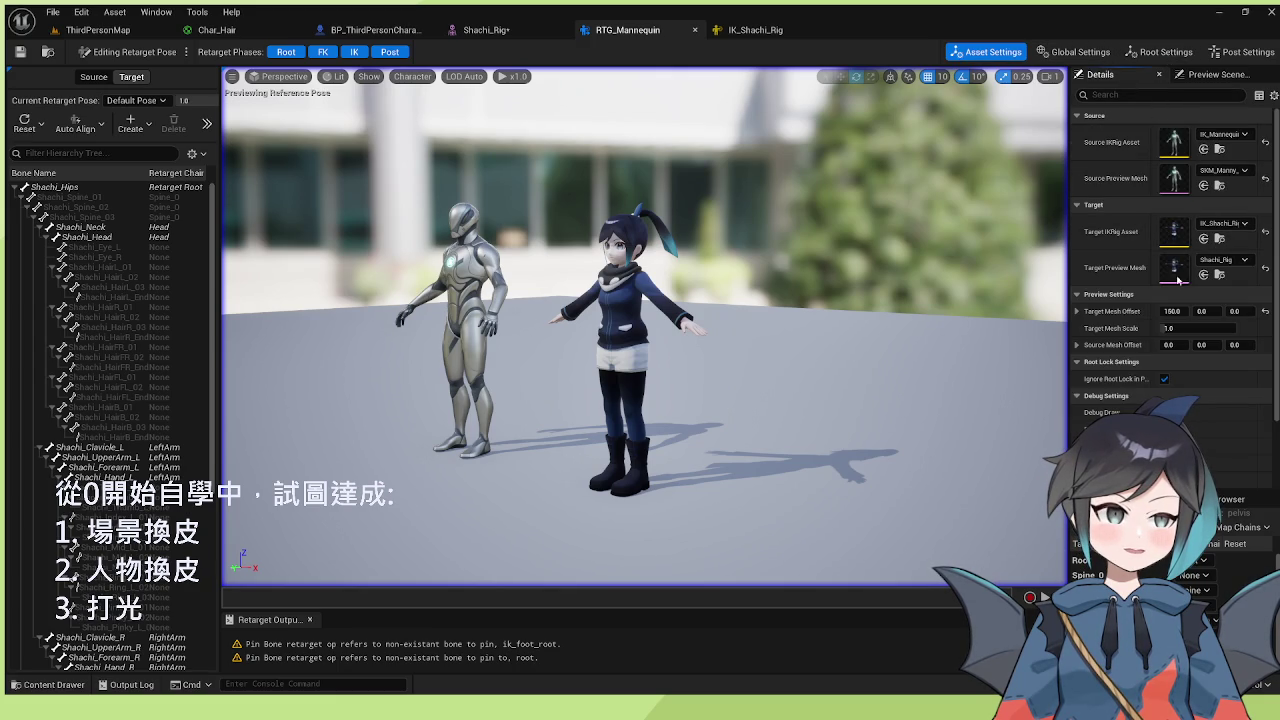
click(1203, 237)
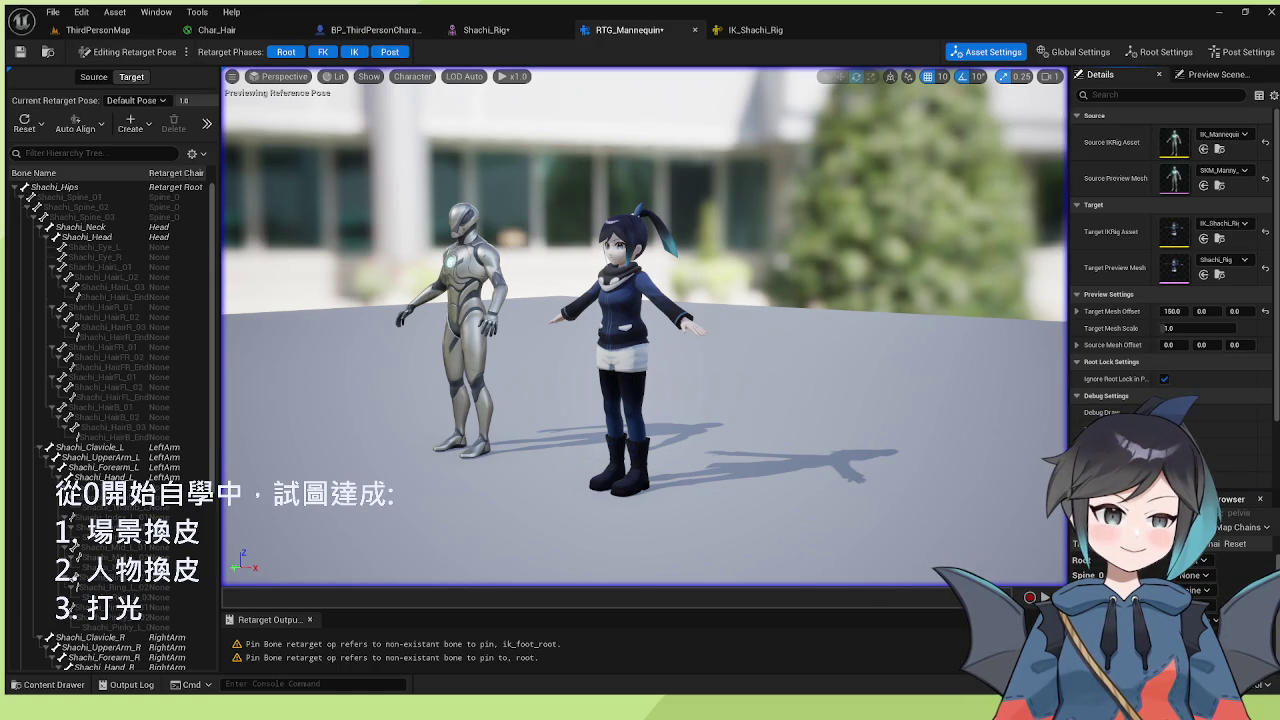
click(1235, 498)
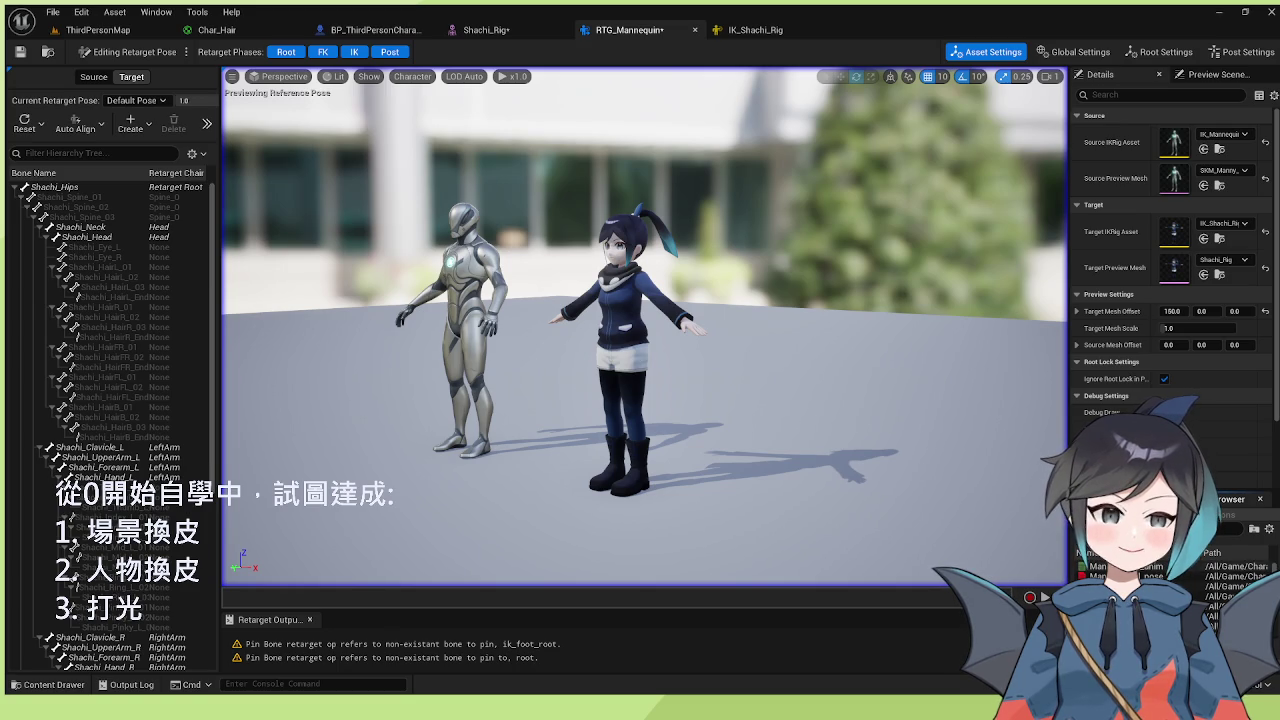
- Preview Manny_calf_l_anim, MM_Fall_Loop, MF_Walk_Fwd and MF_Run_Fwd on Shachi, then reset to reference pose
double_click(1097, 566)
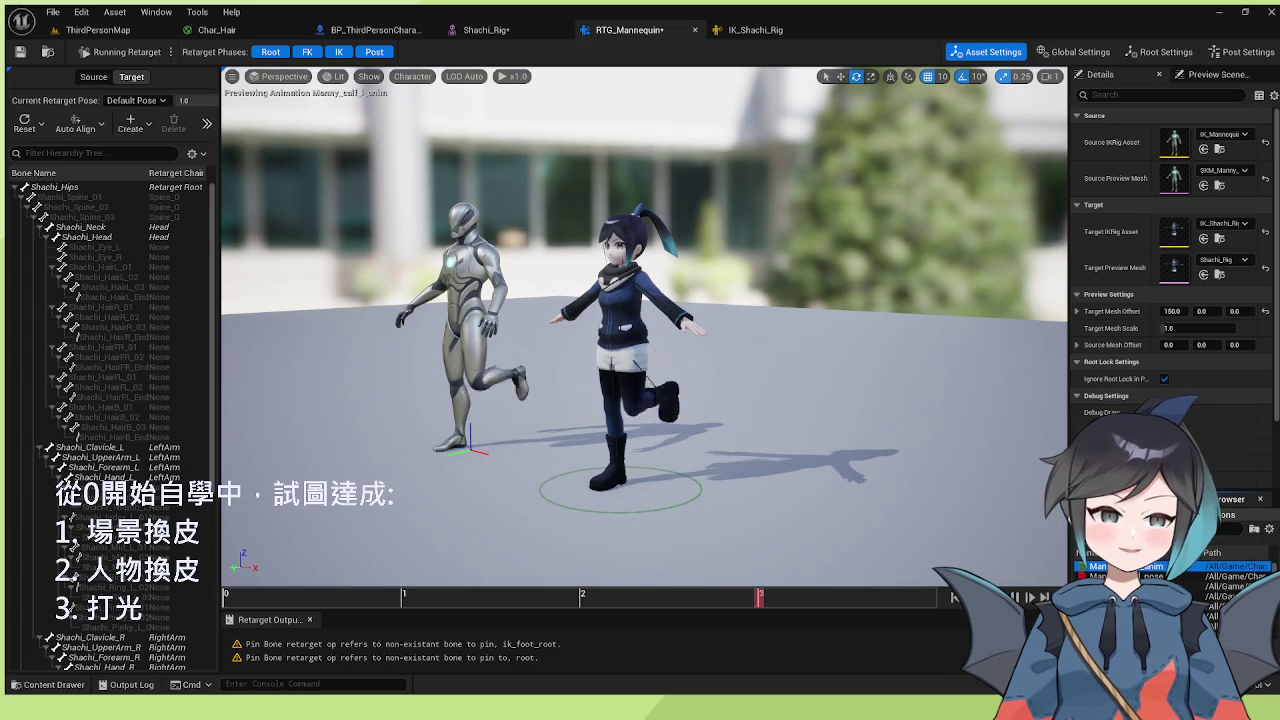
double_click(1150, 596)
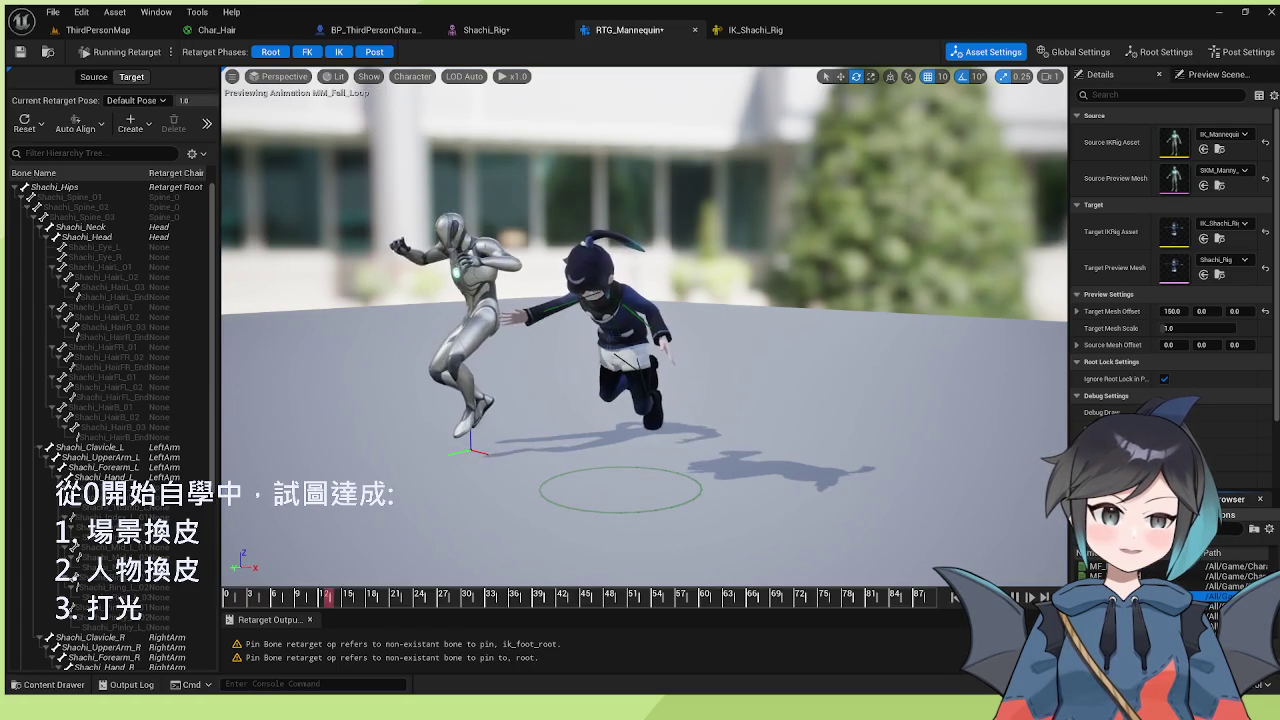
double_click(1150, 586)
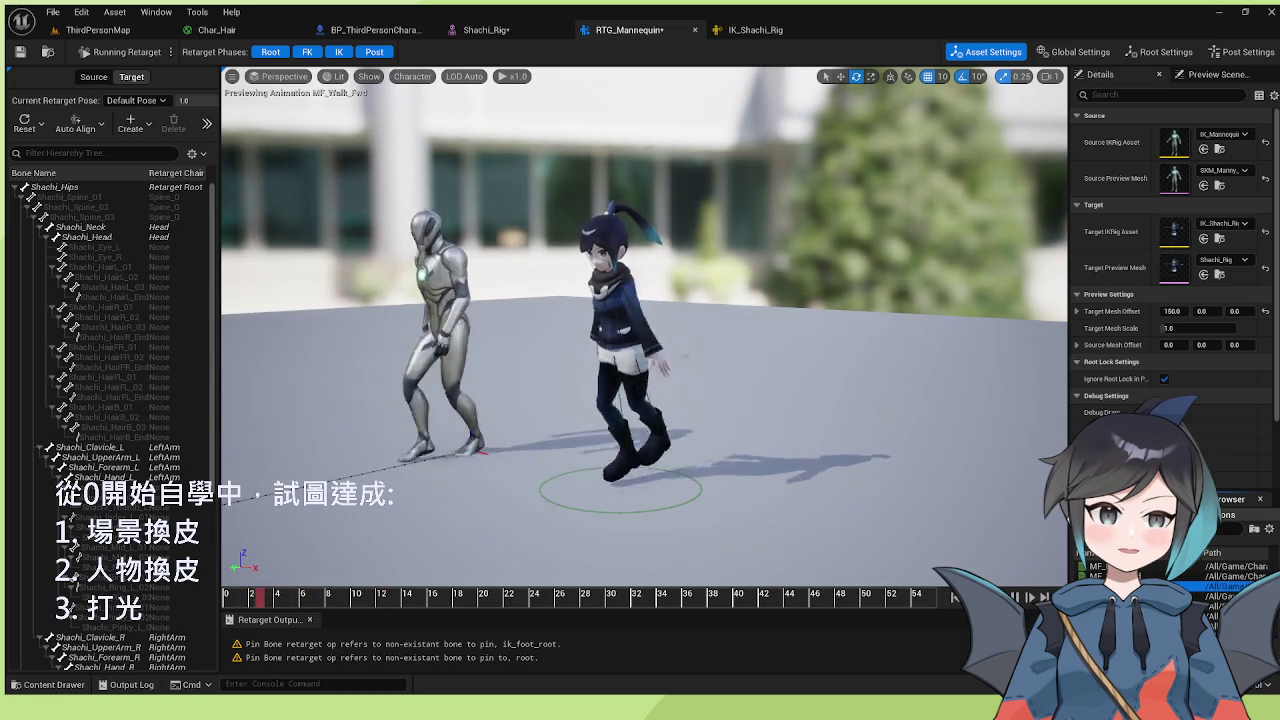
double_click(1150, 576)
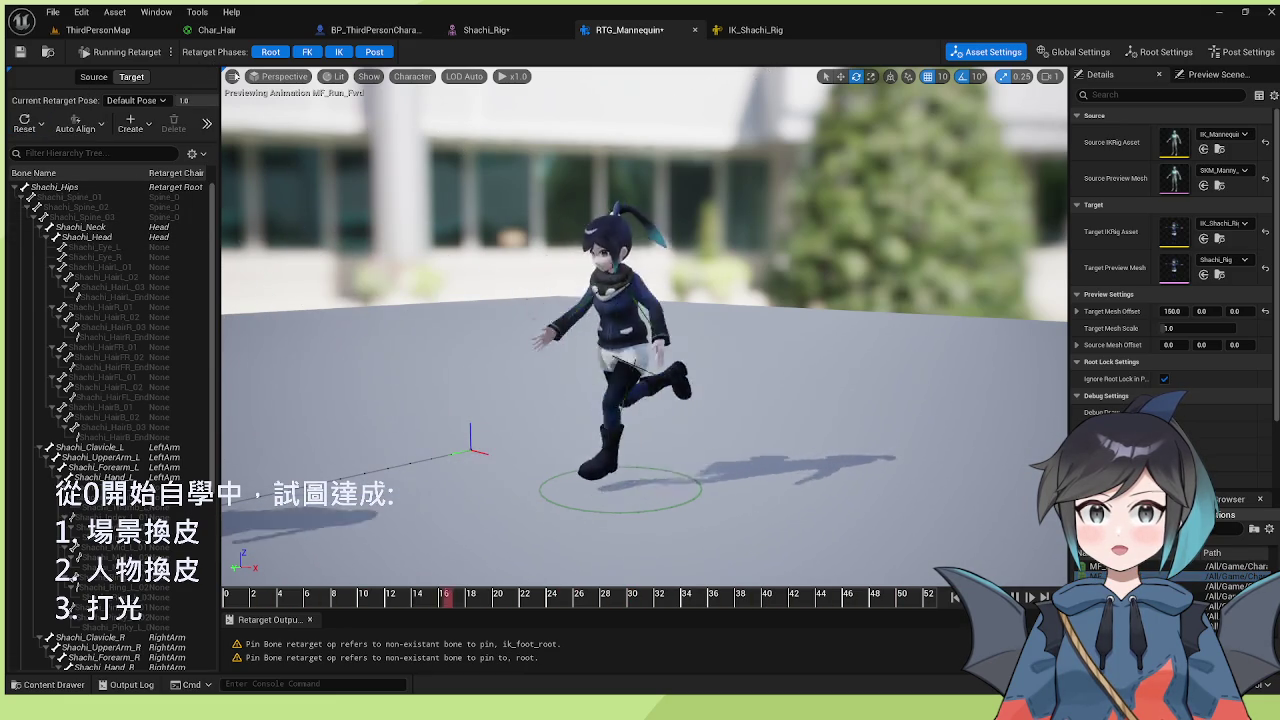
click(27, 122)
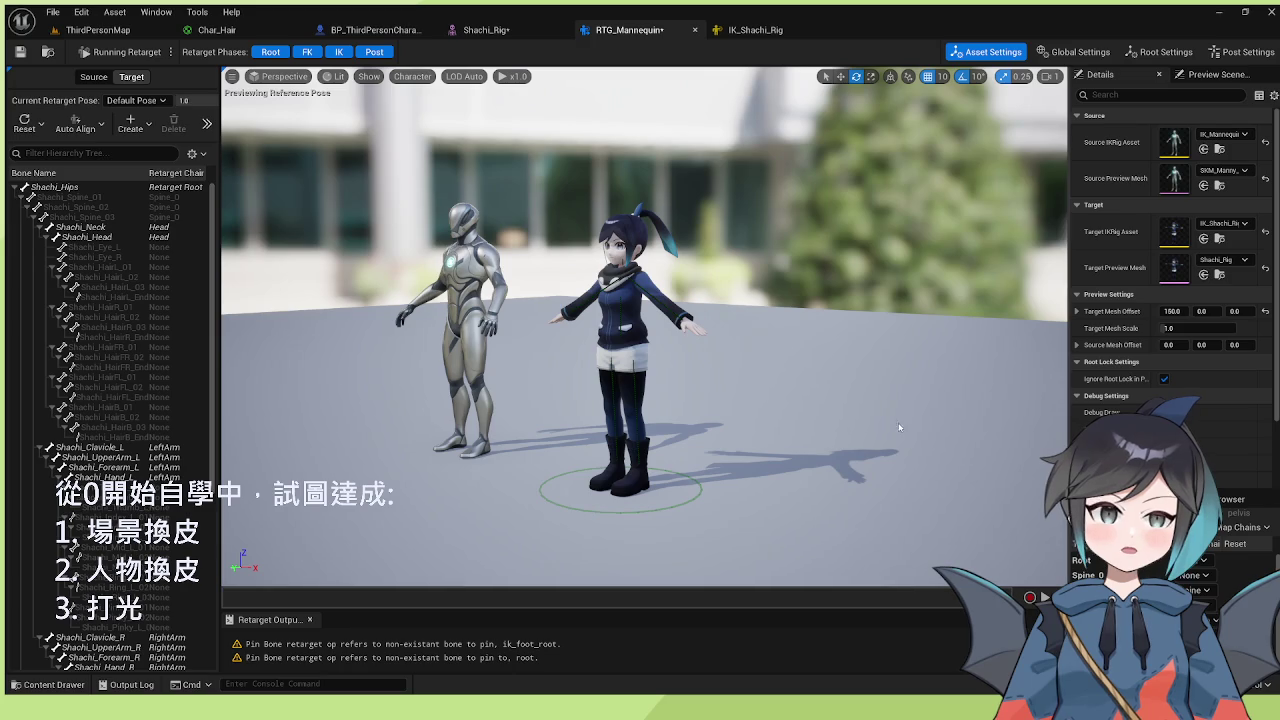
- In IK_Shachi_Rig, set Shachi_Hips as the Retarget Root
click(757, 30)
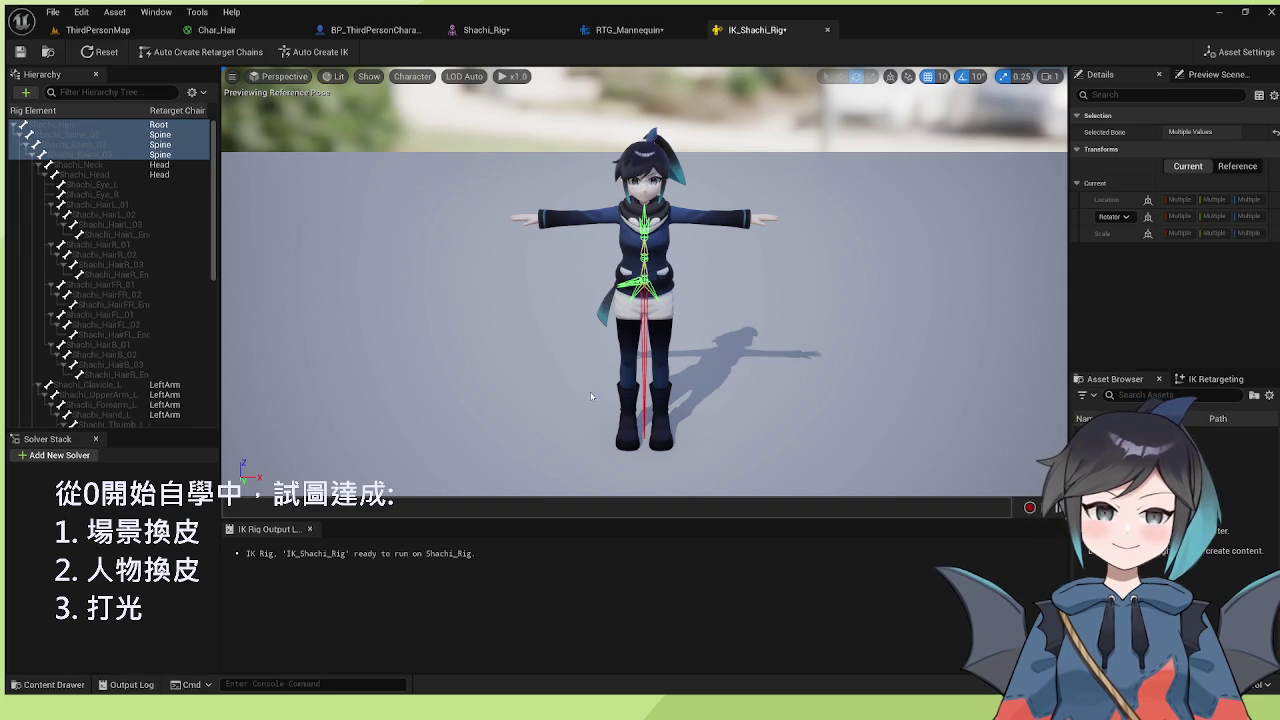
click(176, 127)
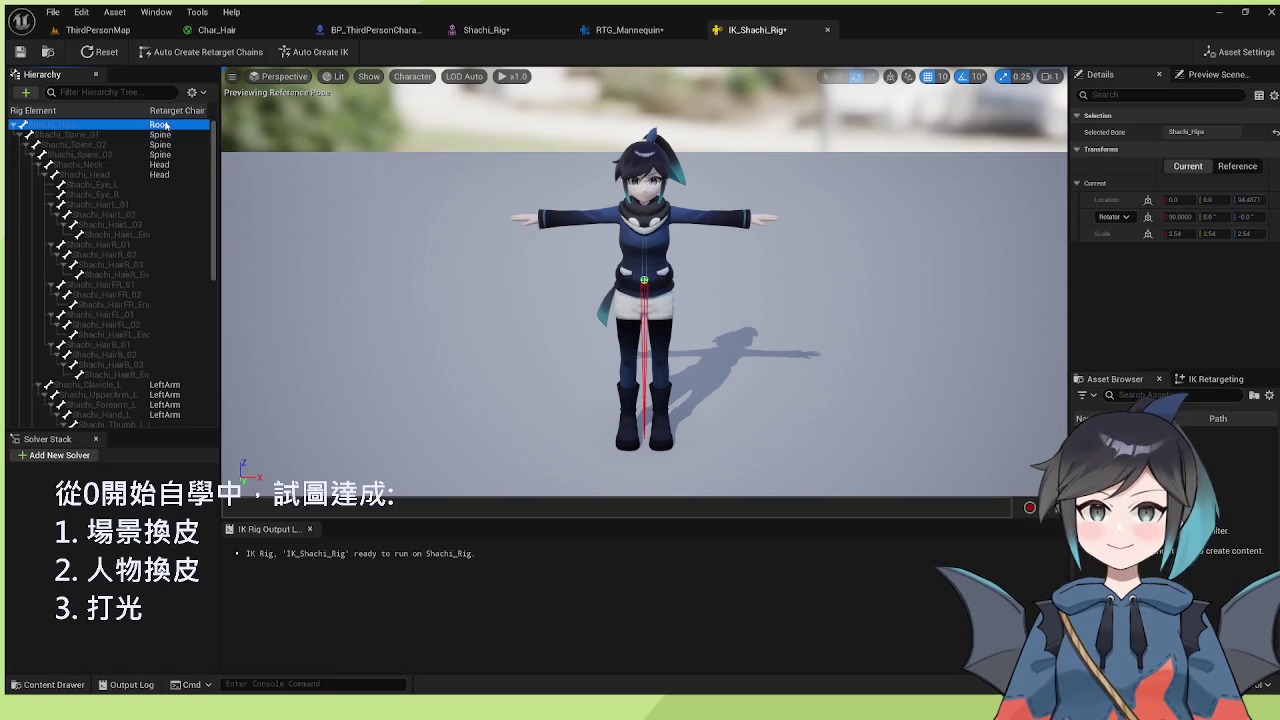
shift+click(130, 149)
shift+click(126, 156)
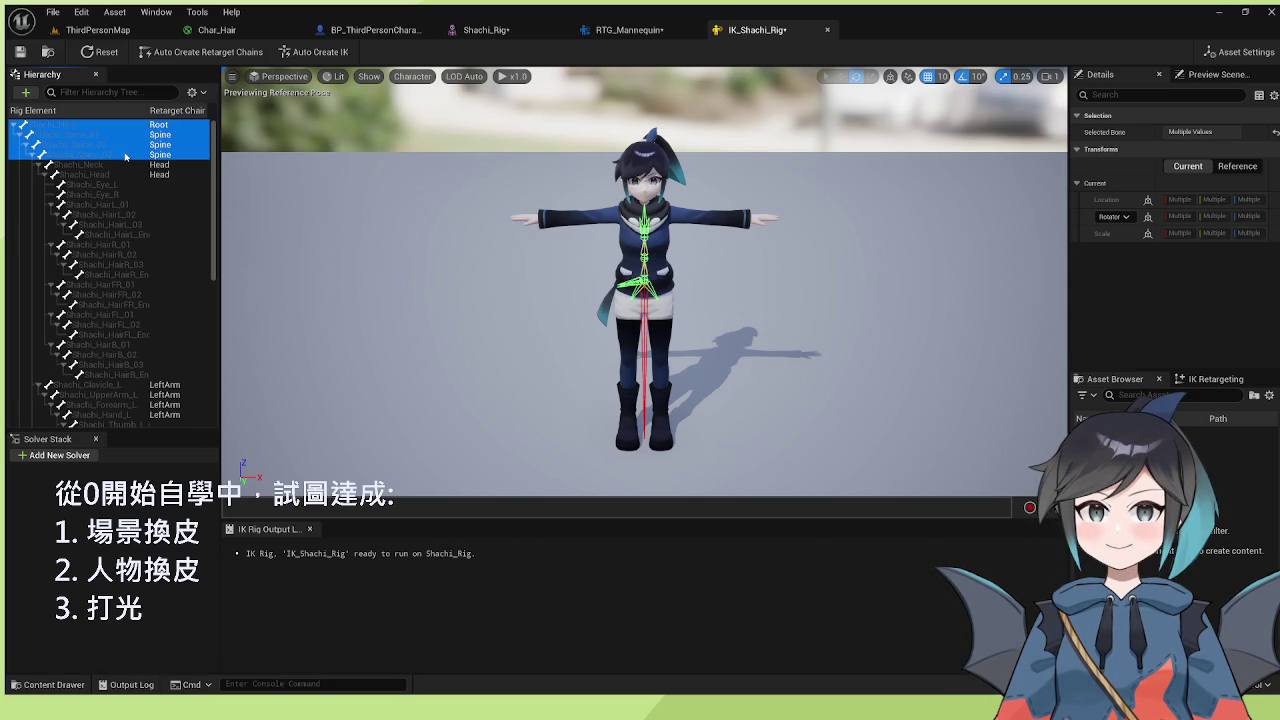
click(20, 92)
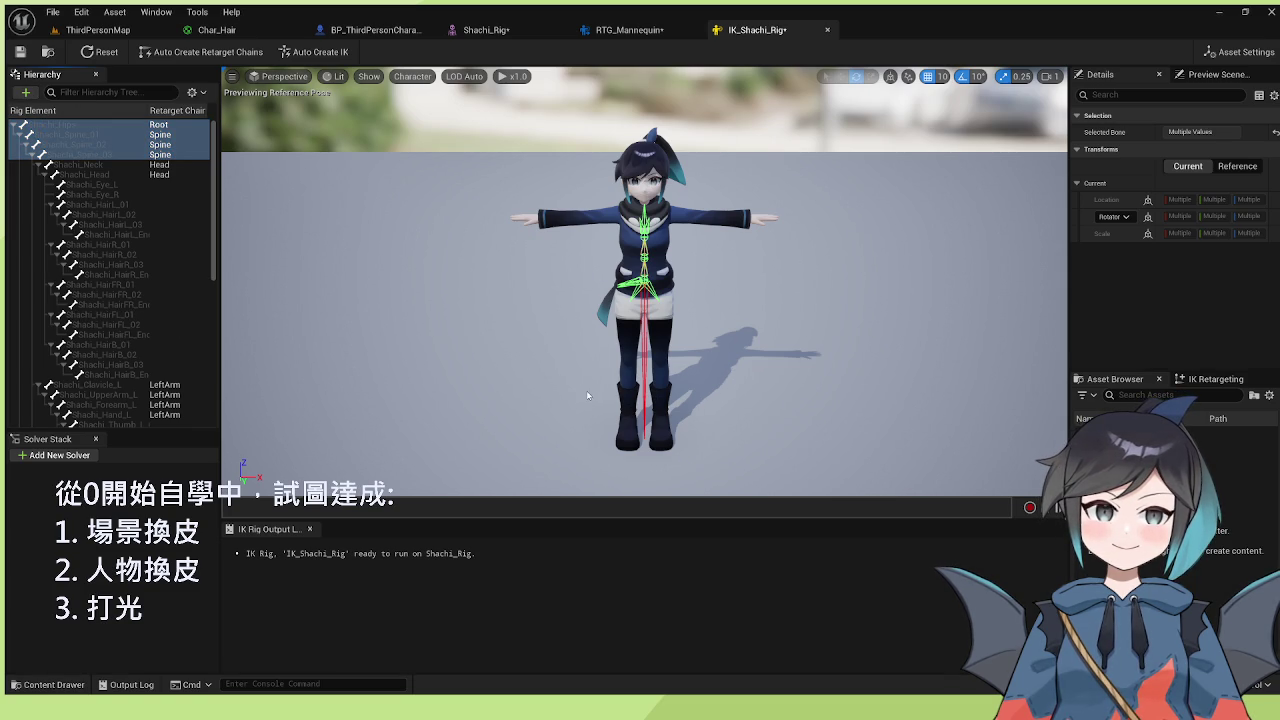
click(126, 128)
click(24, 98)
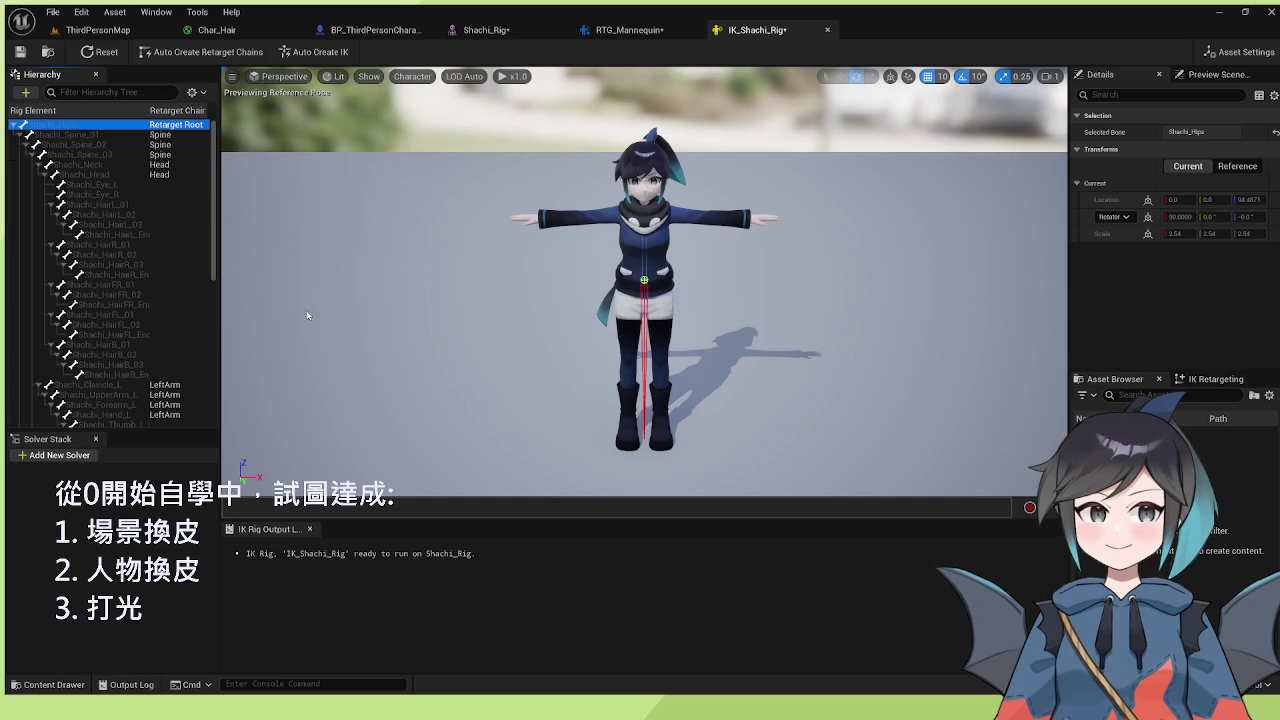
- Select the Shachi_Spine_02 bone, then switch back to RTG_Mannequin
drag(108, 146, 110, 173)
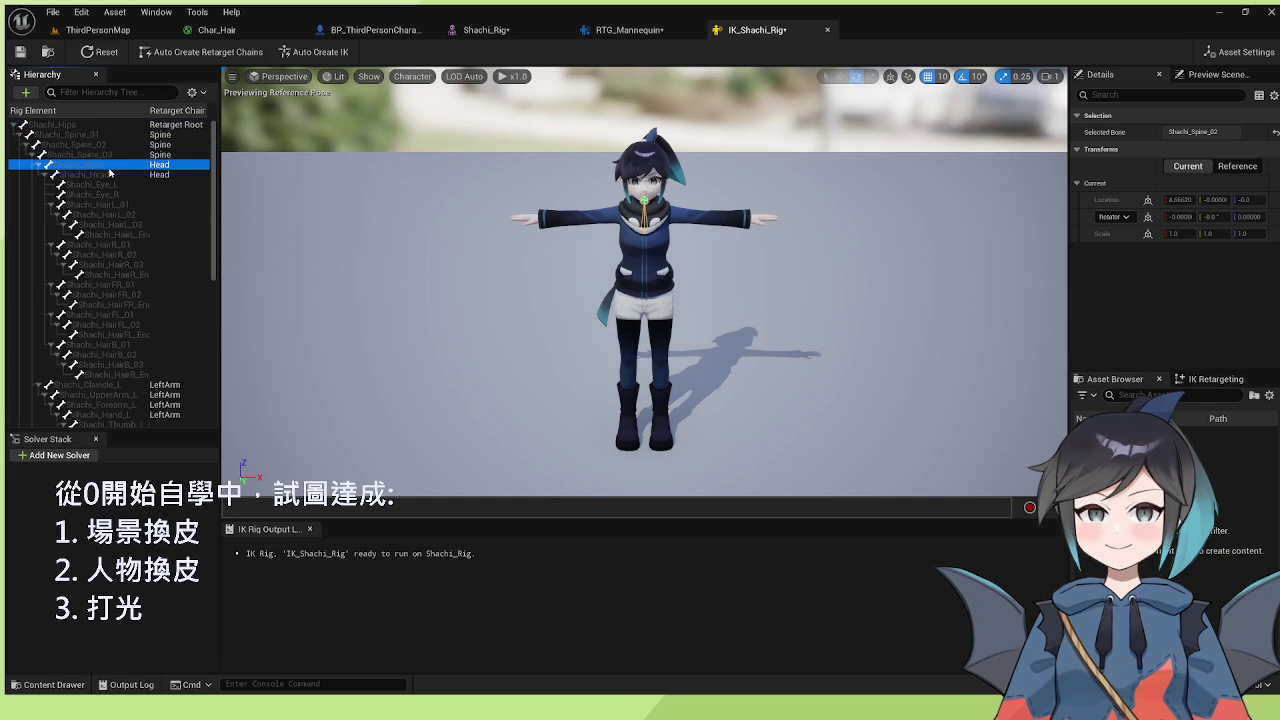
click(100, 145)
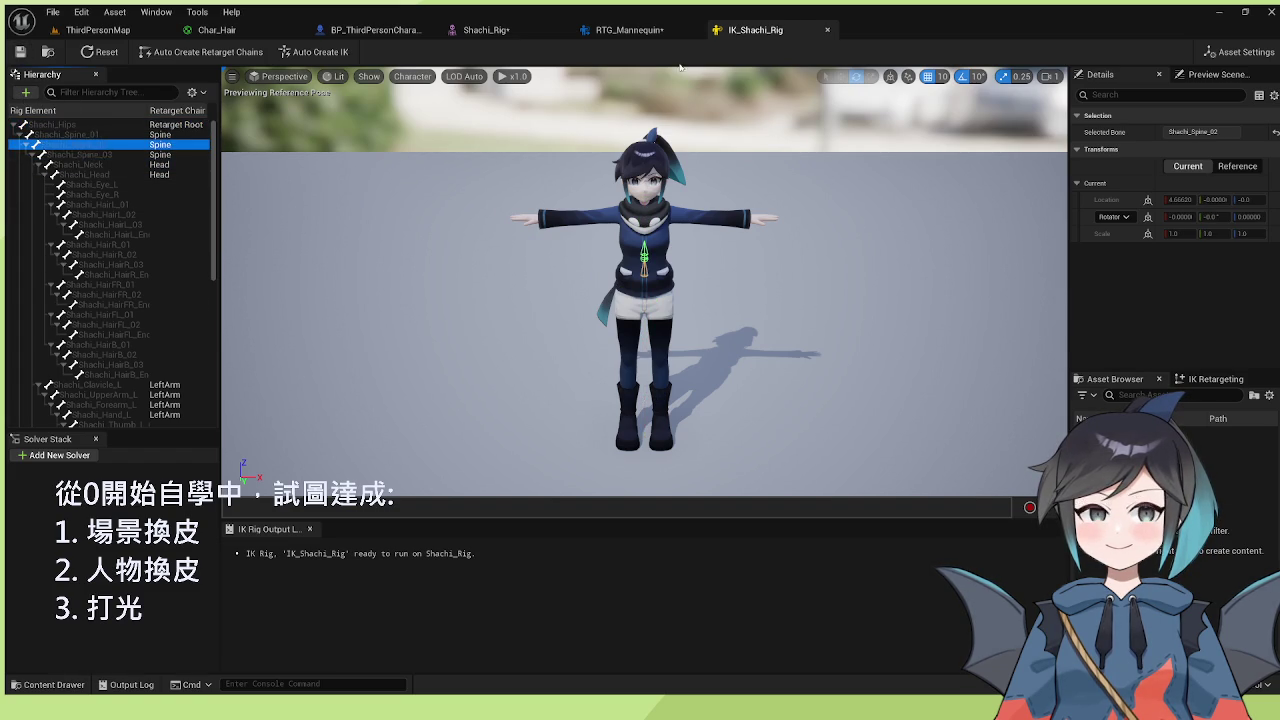
click(651, 29)
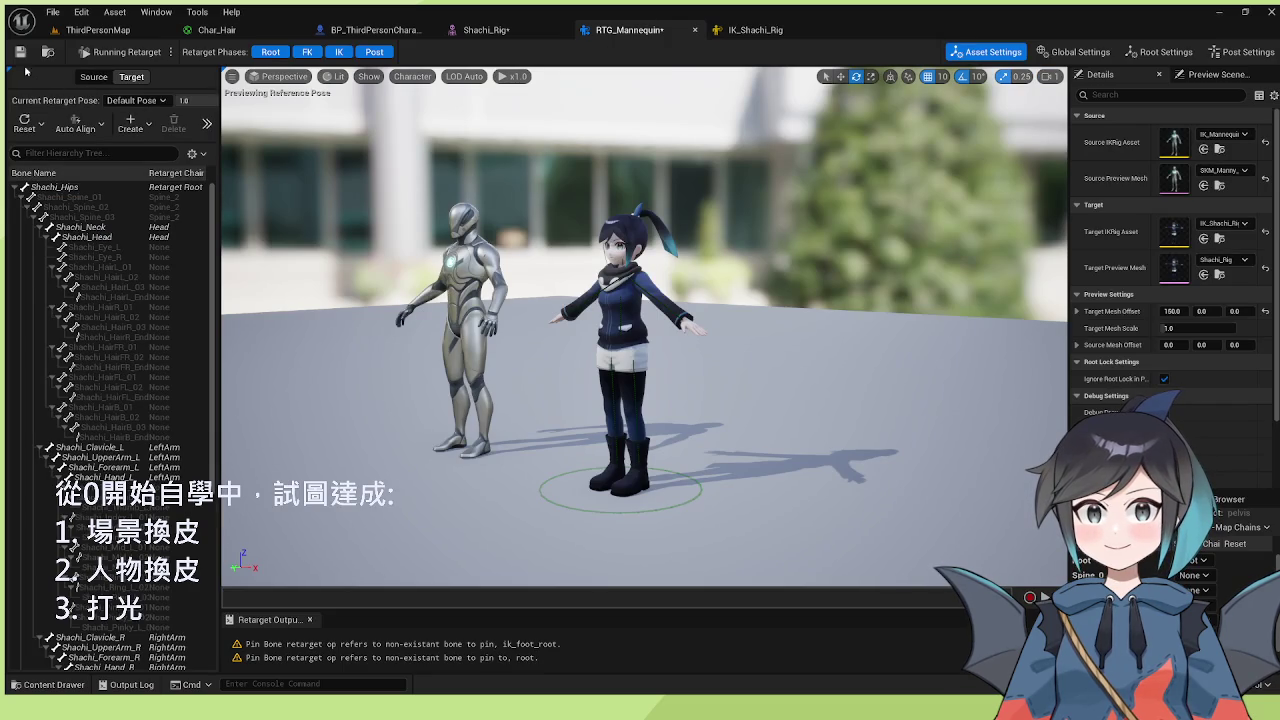
- Review Shachi's hips and spine bones, then set Spine_0's source chain to Spine
click(95, 197)
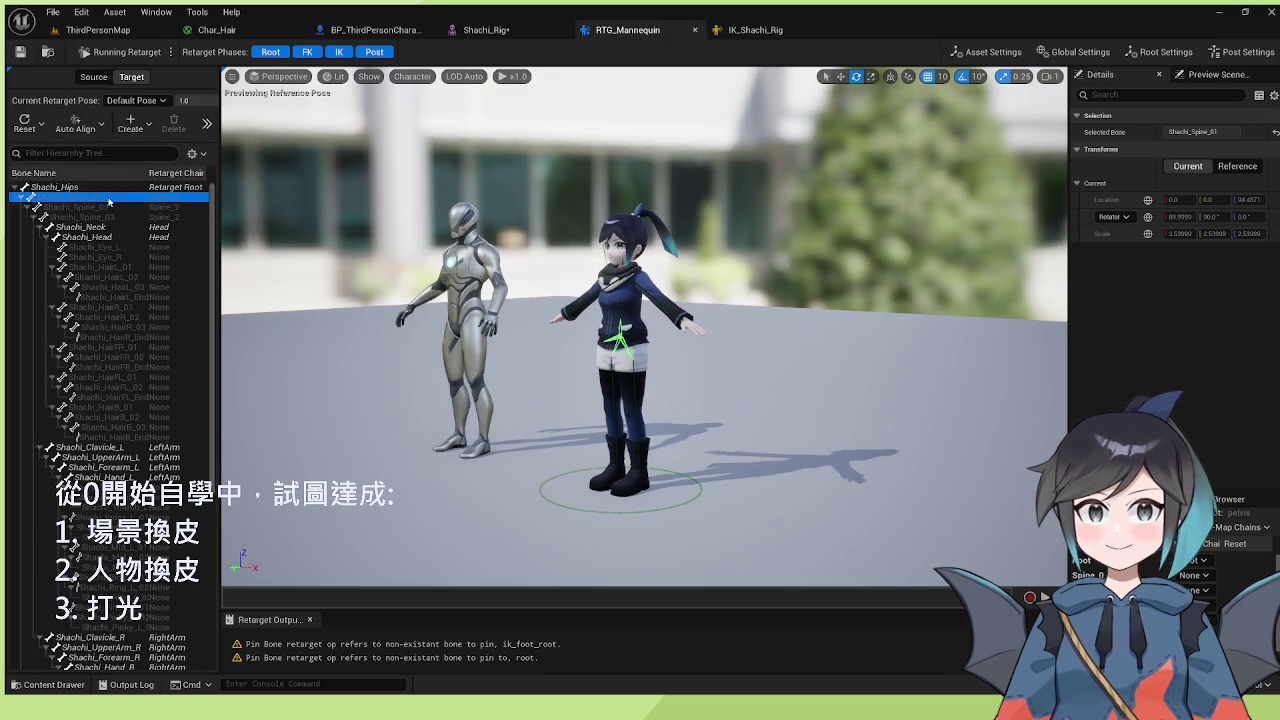
click(99, 187)
shift+click(91, 207)
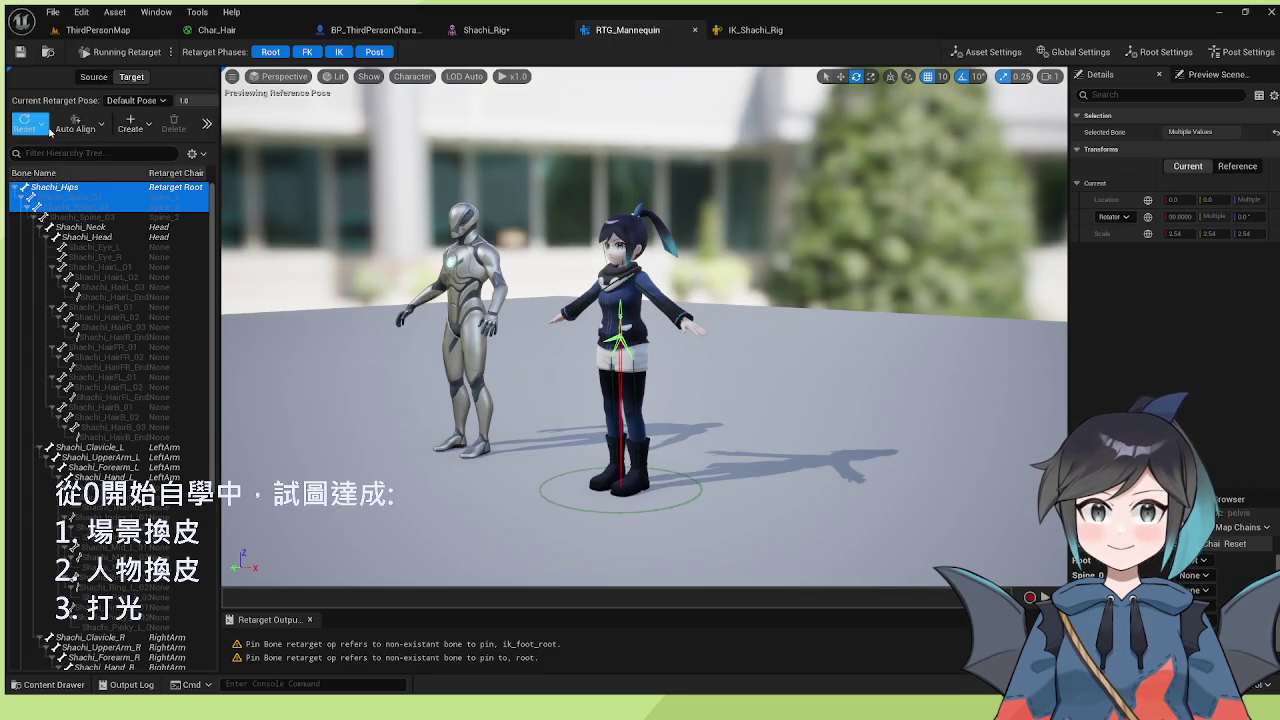
shift+click(91, 216)
click(33, 125)
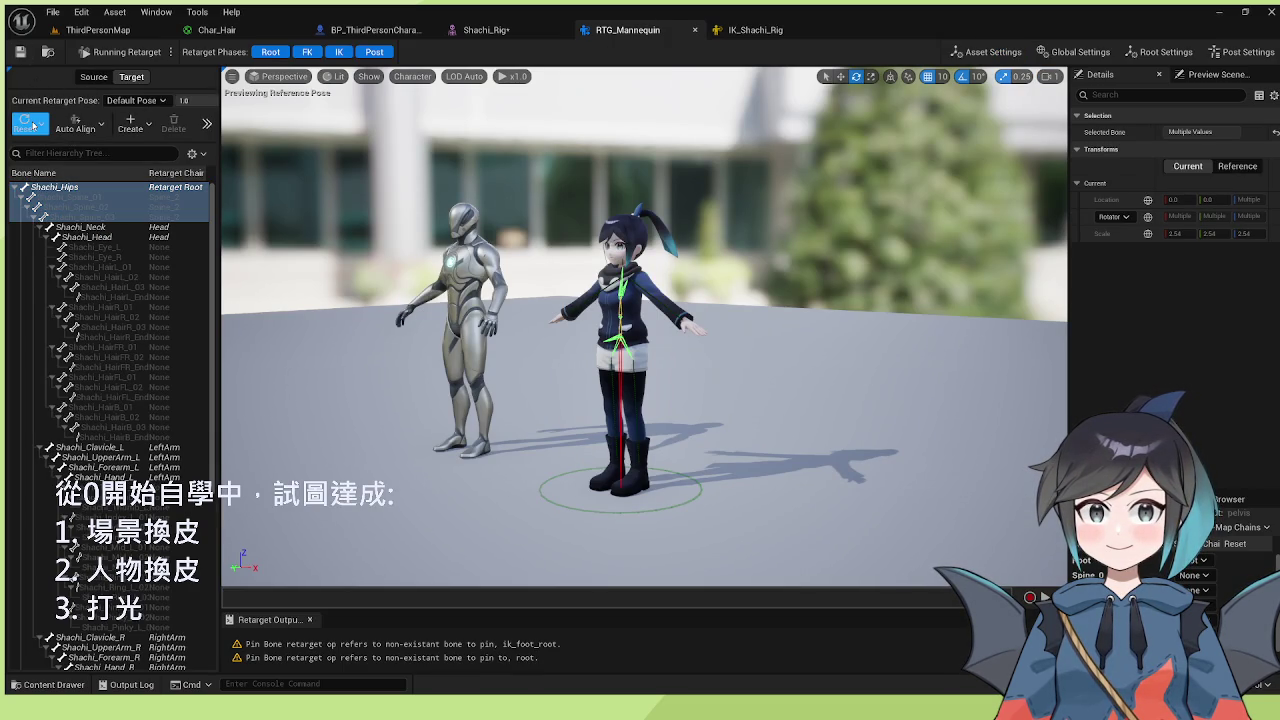
click(100, 277)
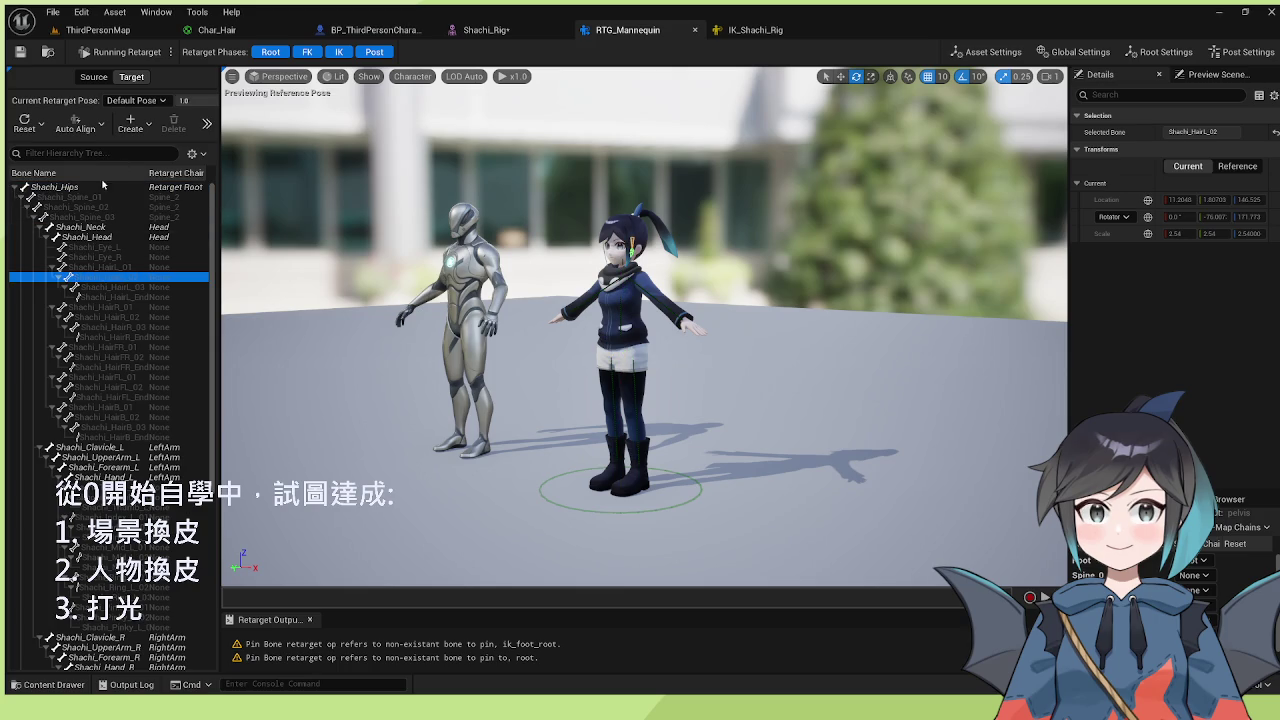
click(100, 187)
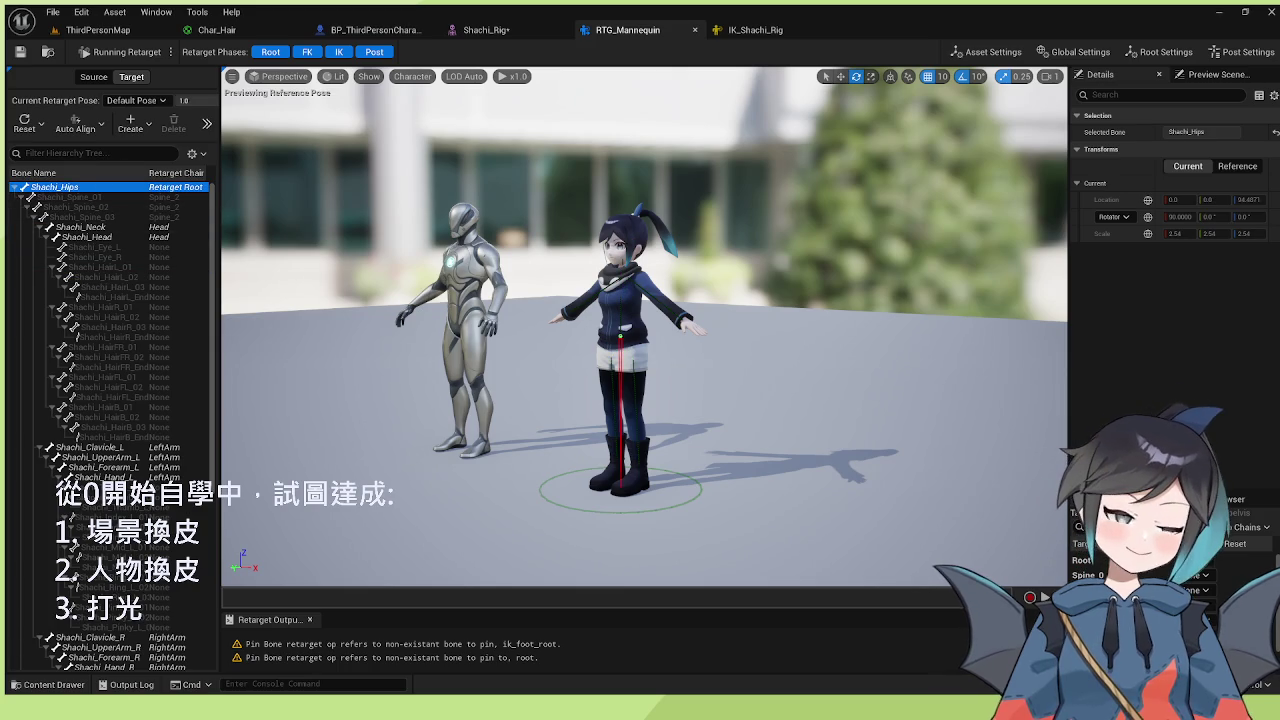
click(1208, 577)
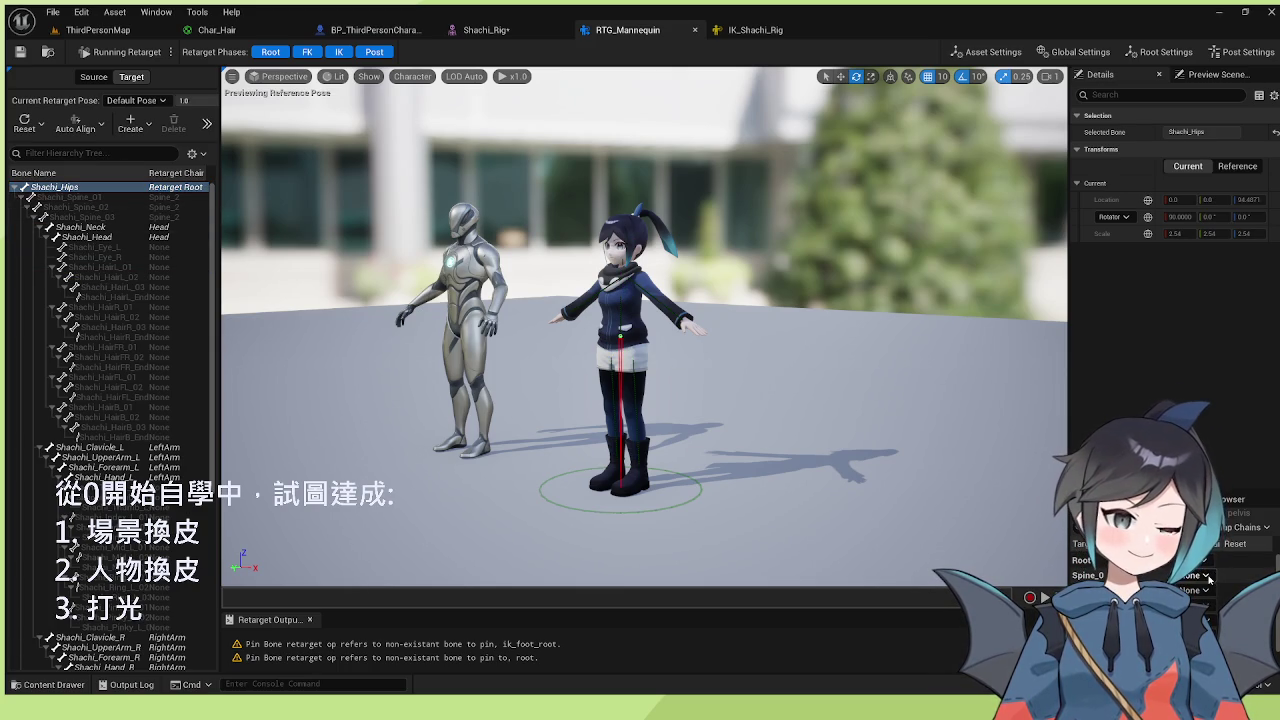
click(1218, 427)
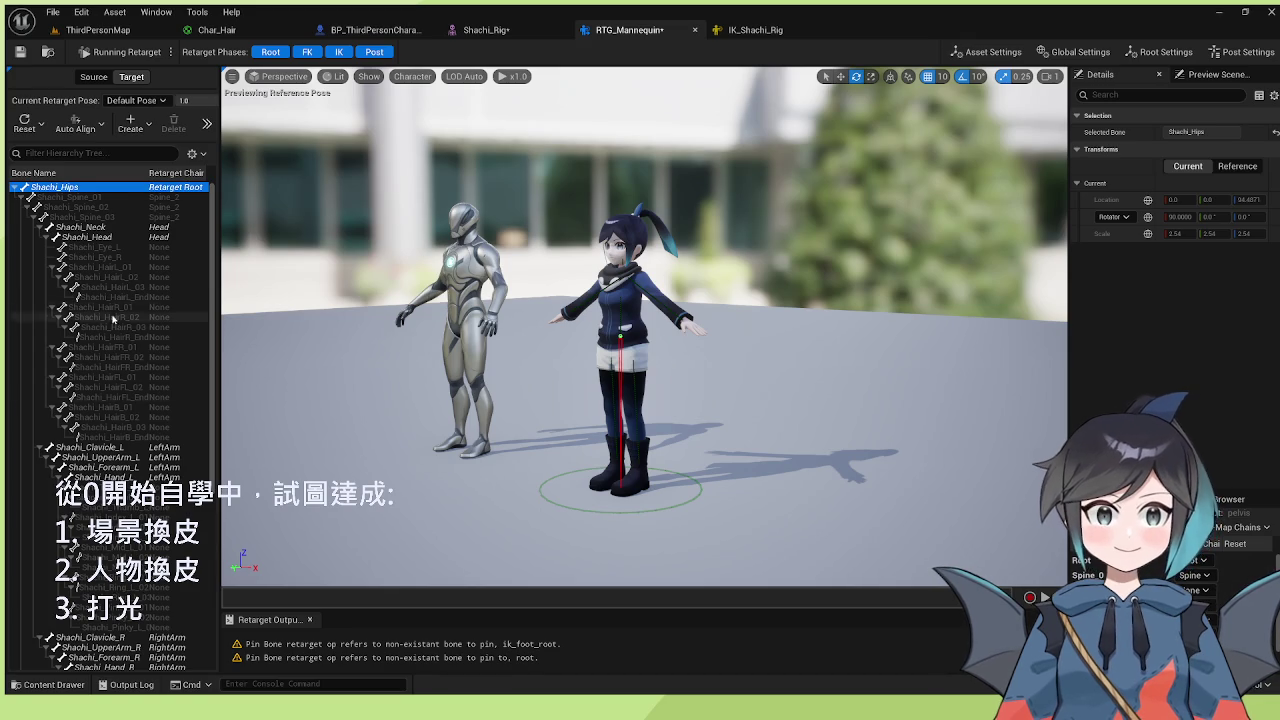
- Compare source and target skeletons and check the Spine_0 chain settings
click(115, 197)
click(94, 77)
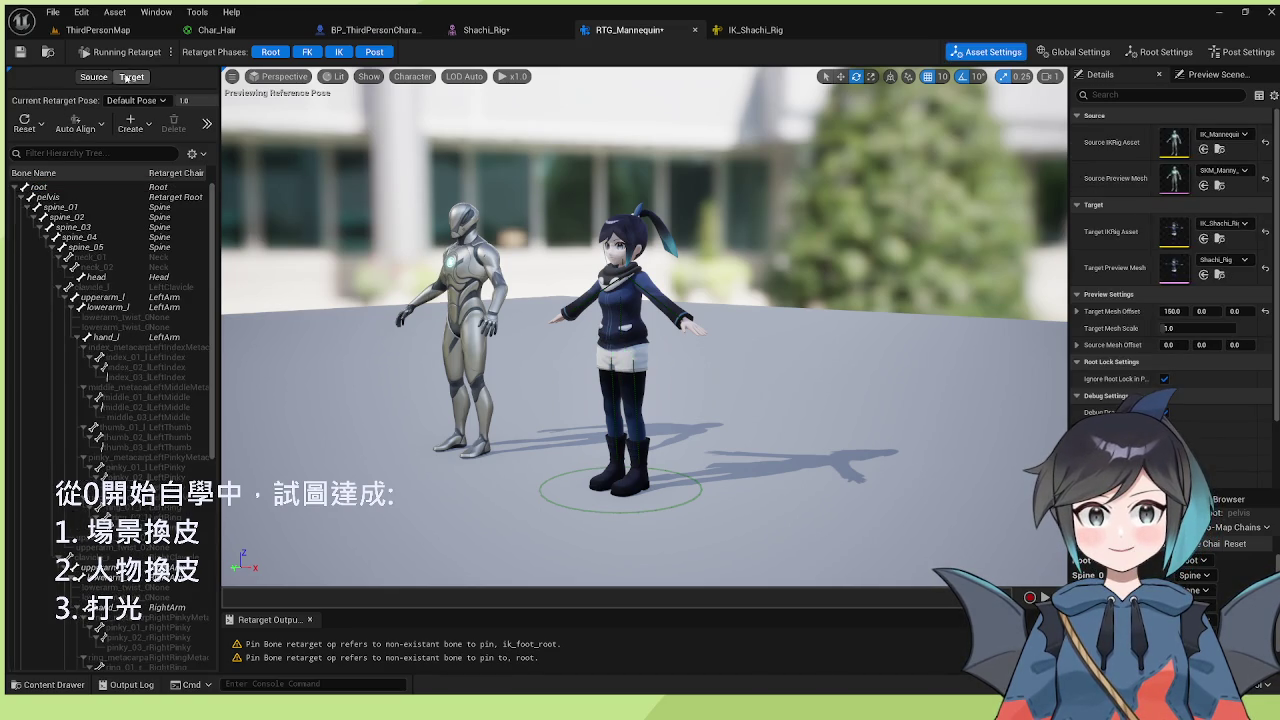
click(133, 77)
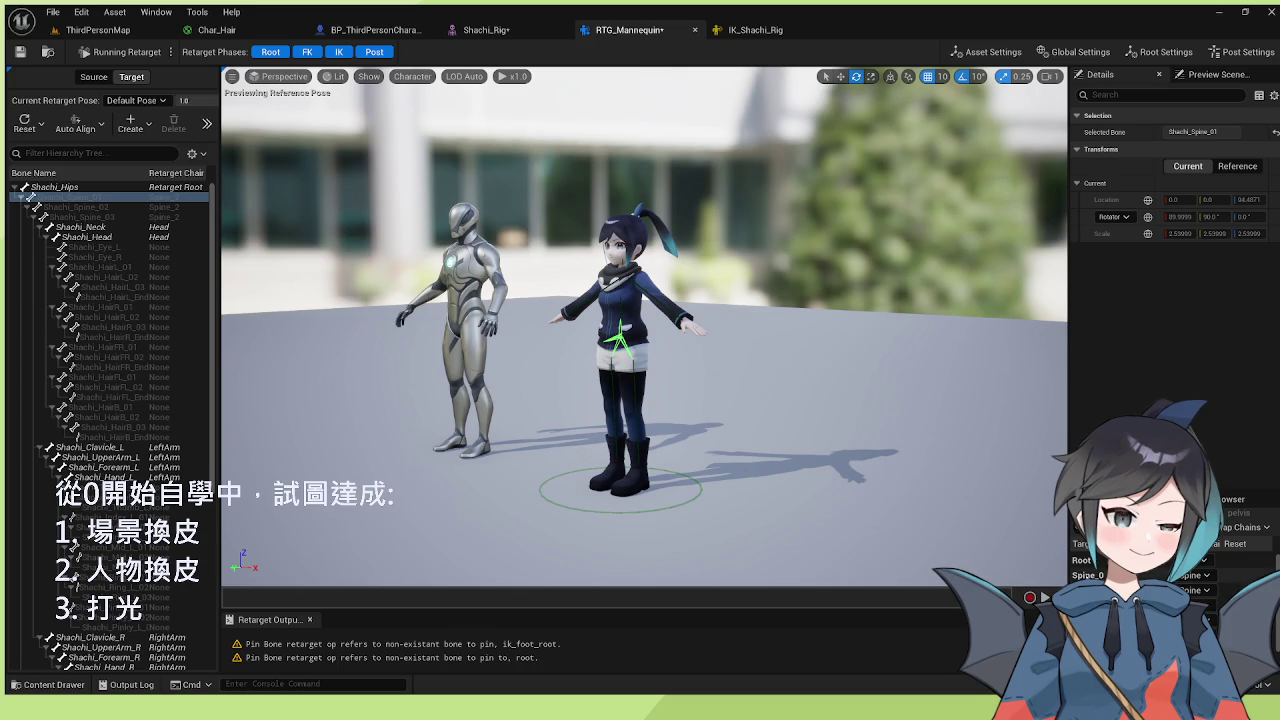
click(1262, 575)
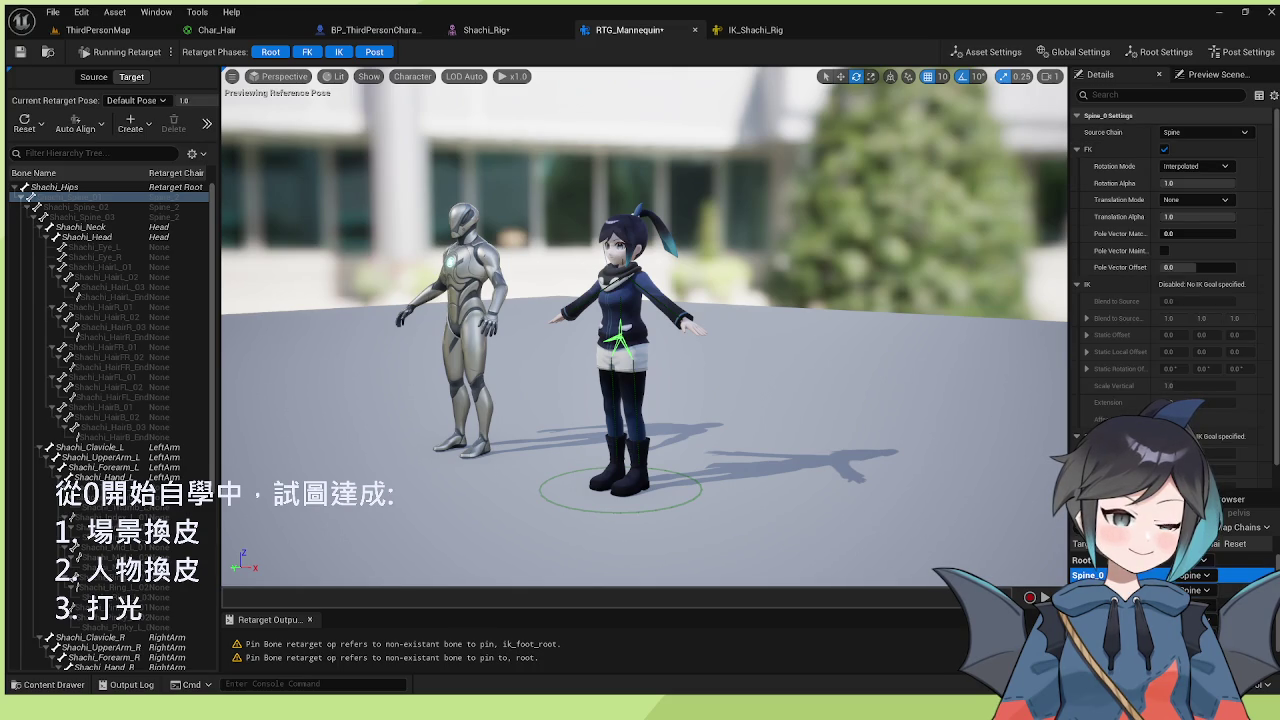
click(1262, 575)
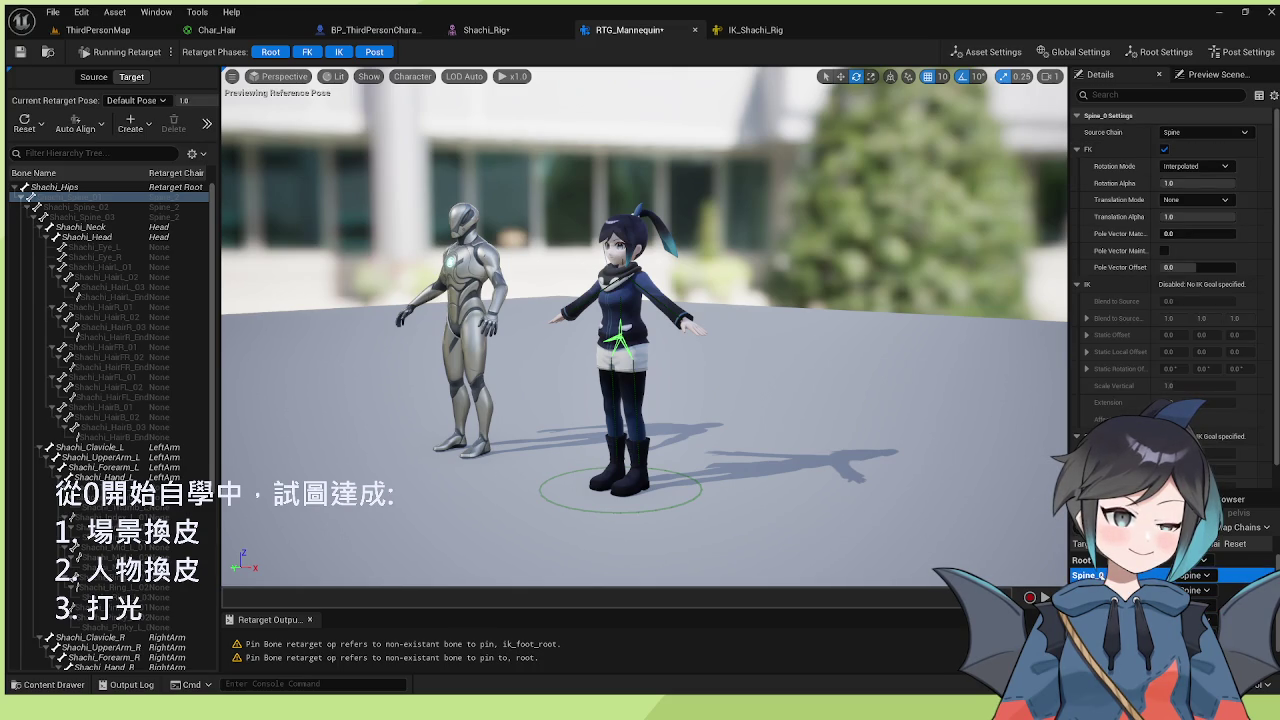
click(128, 198)
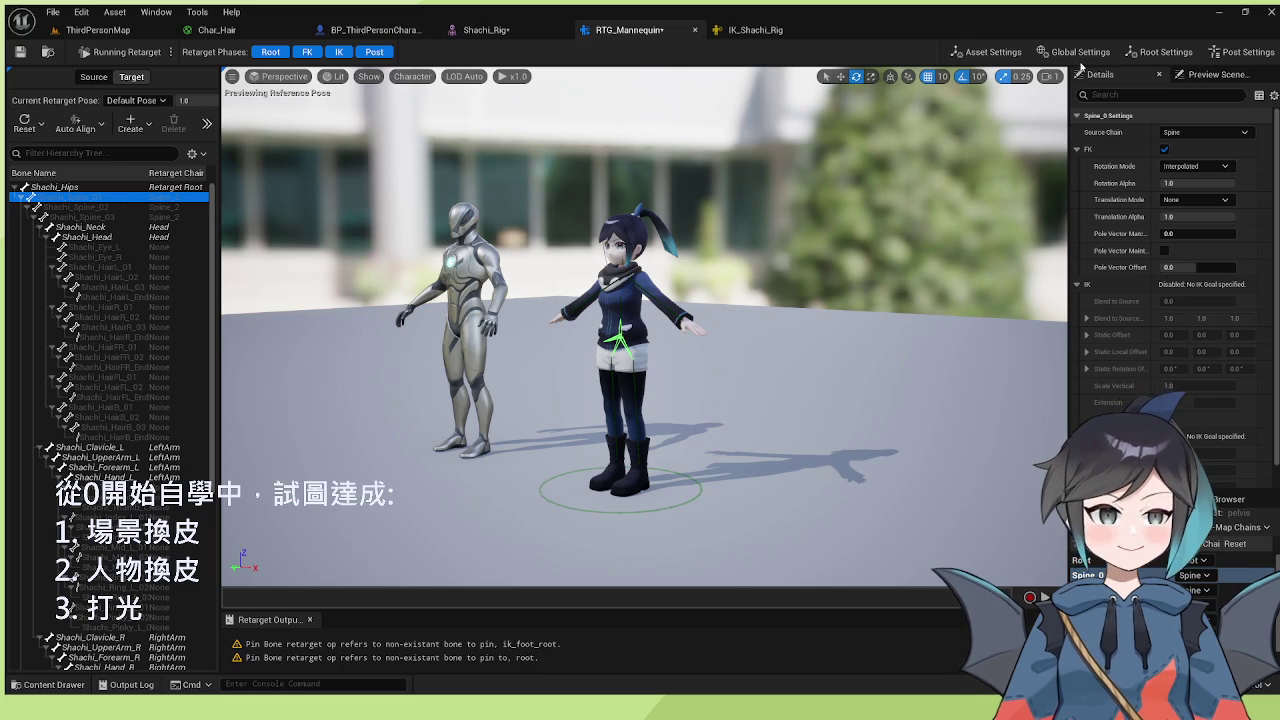
click(55, 153)
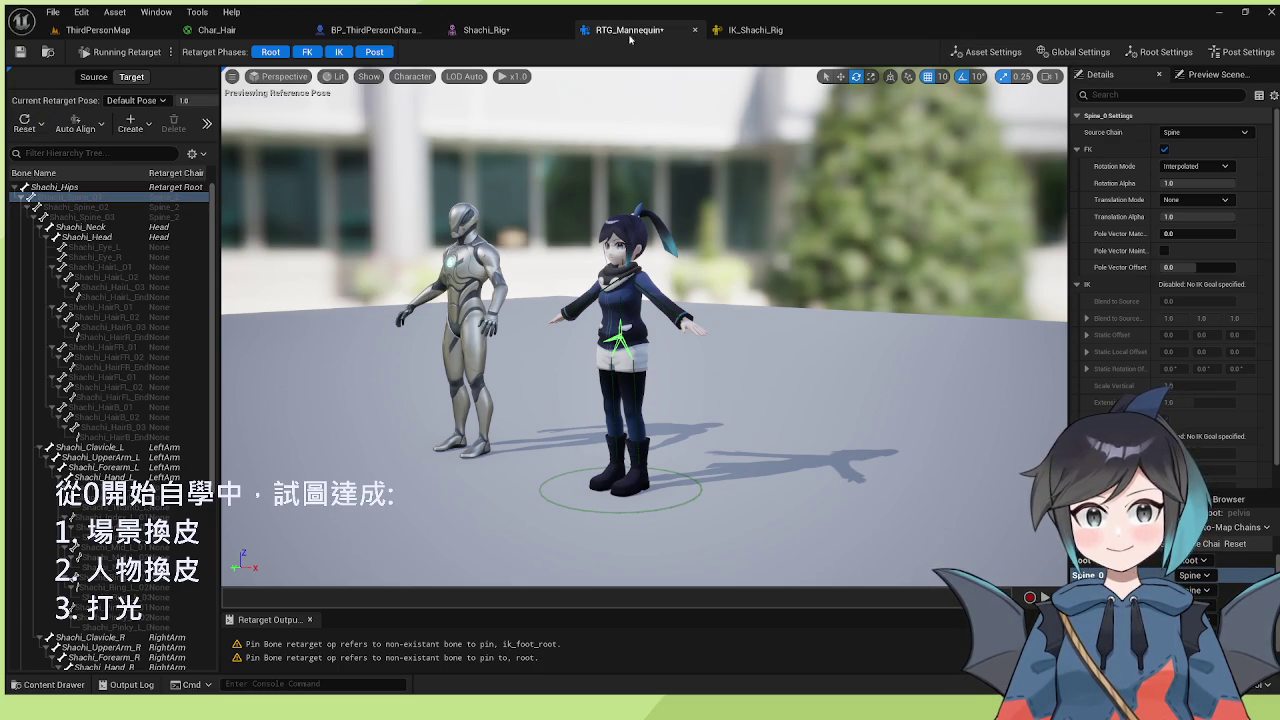
- In IK_Shachi_Rig, review the Shachi_Hips and Spine_01–Spine_03 bone selections
click(755, 29)
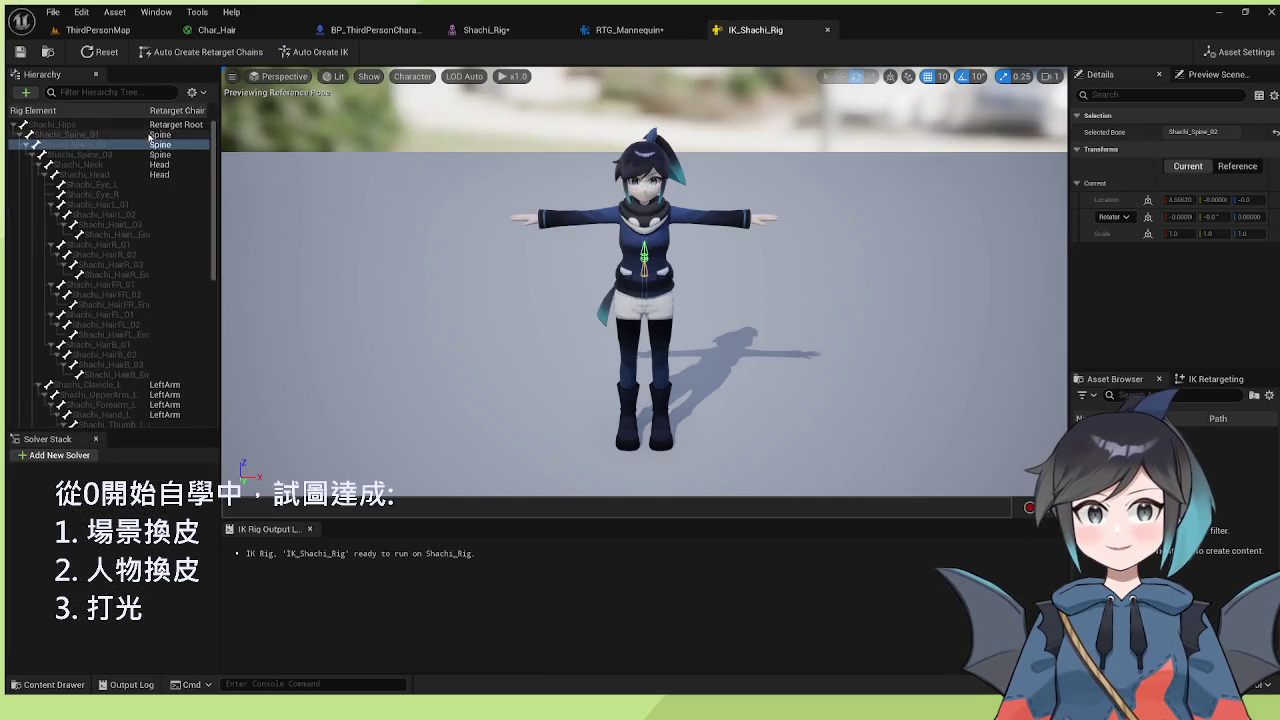
click(170, 134)
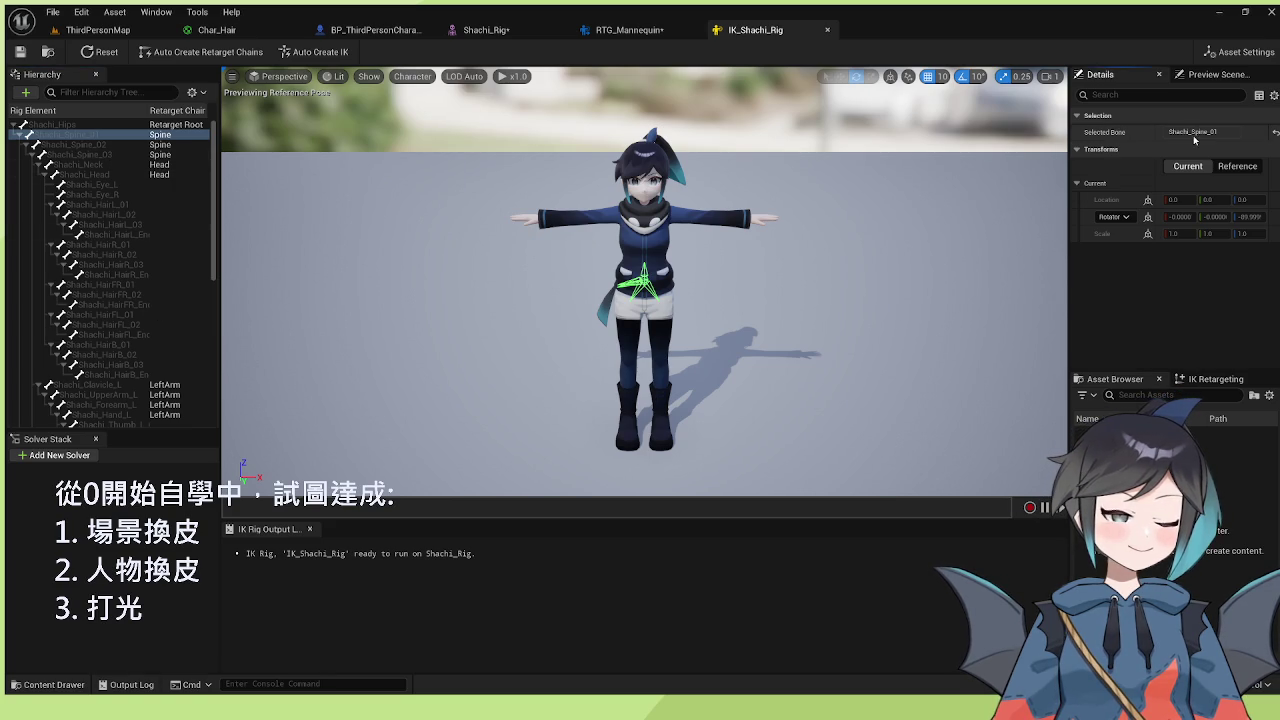
click(74, 146)
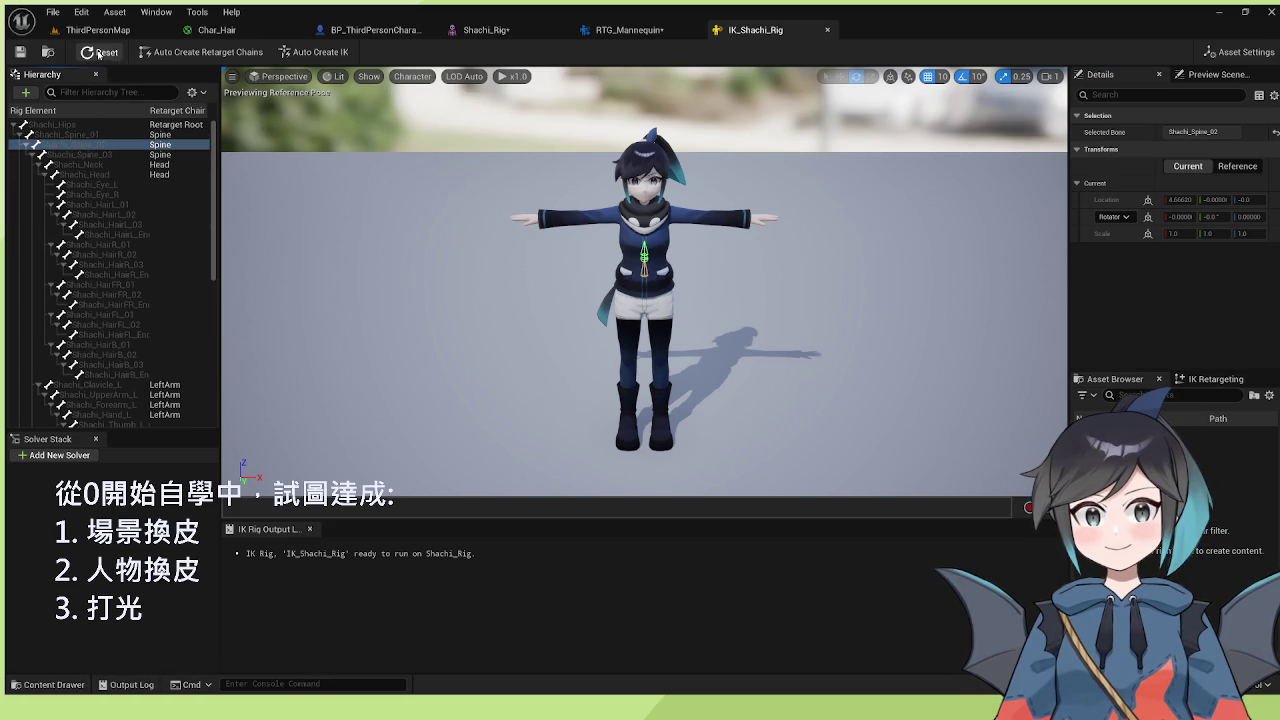
shift+click(119, 139)
ctrl+click(110, 152)
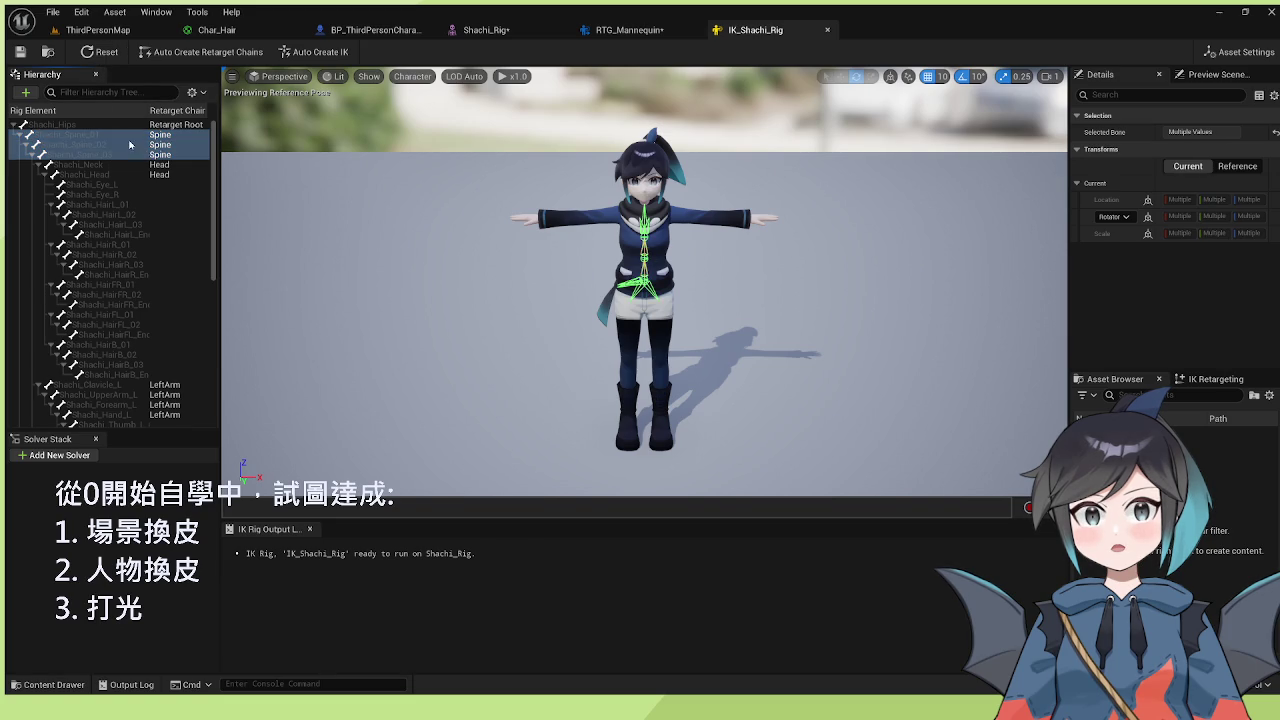
click(104, 125)
click(90, 146)
shift+click(92, 154)
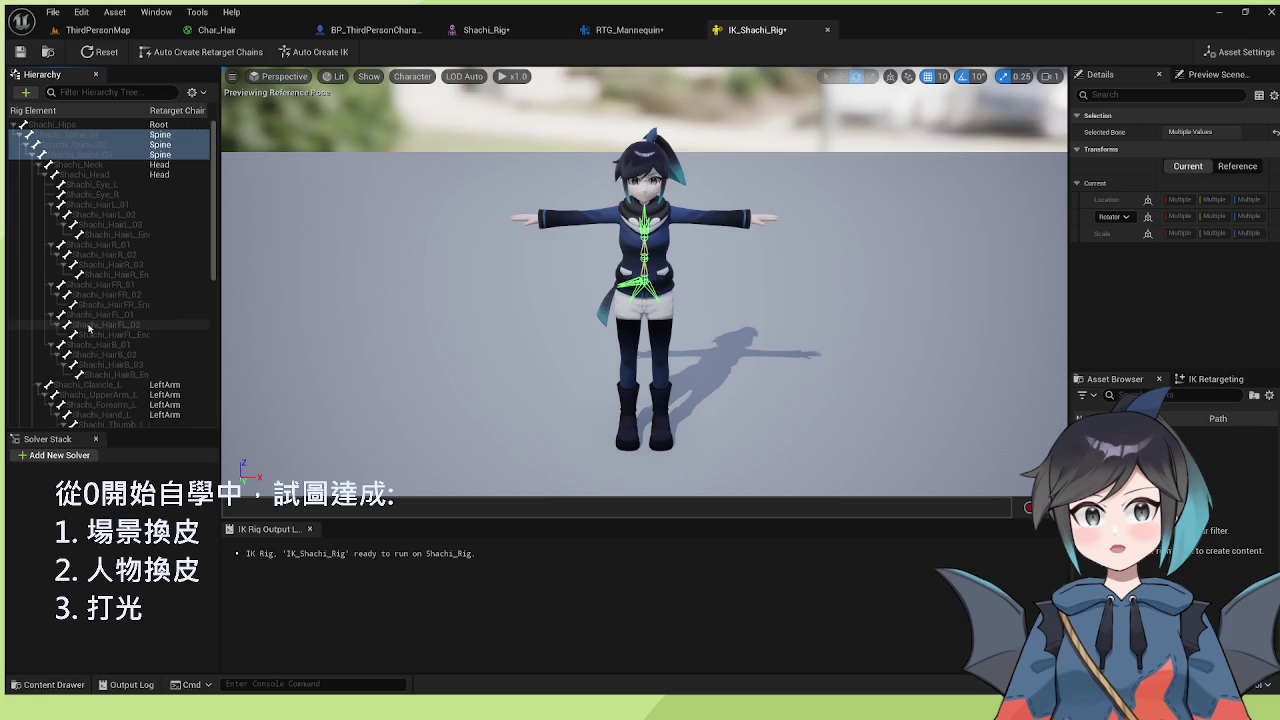
click(100, 126)
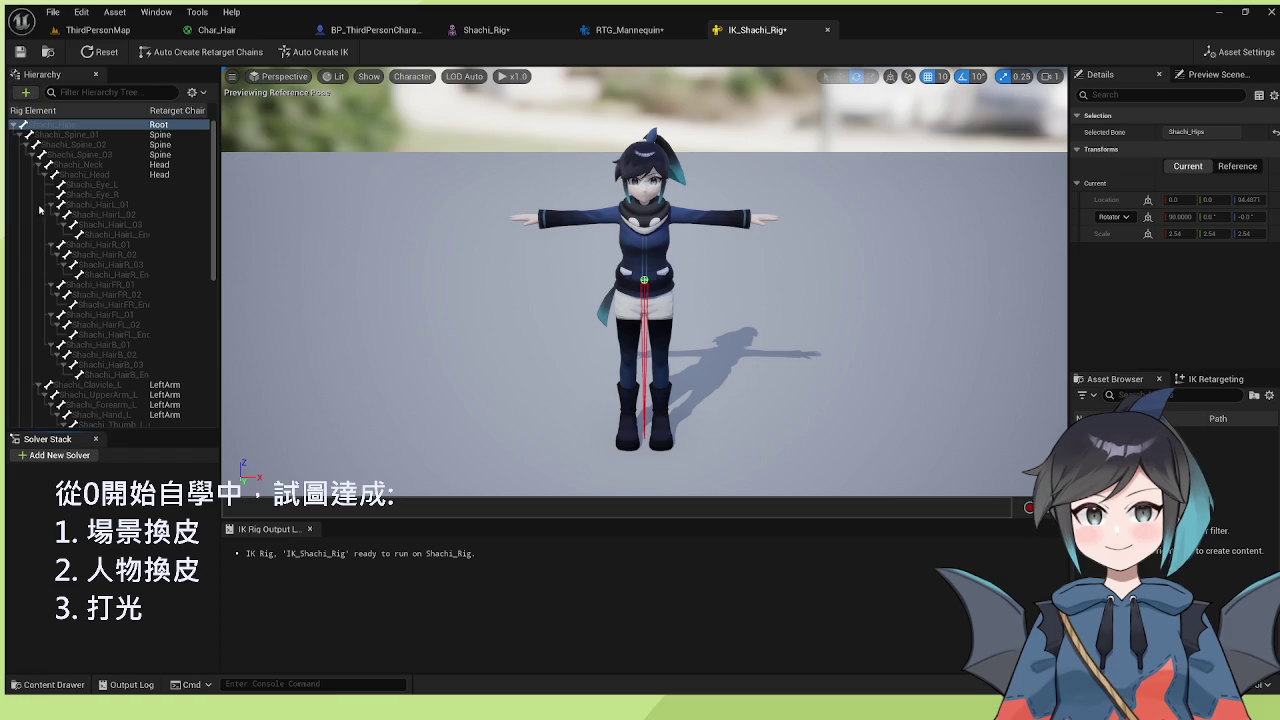
click(100, 134)
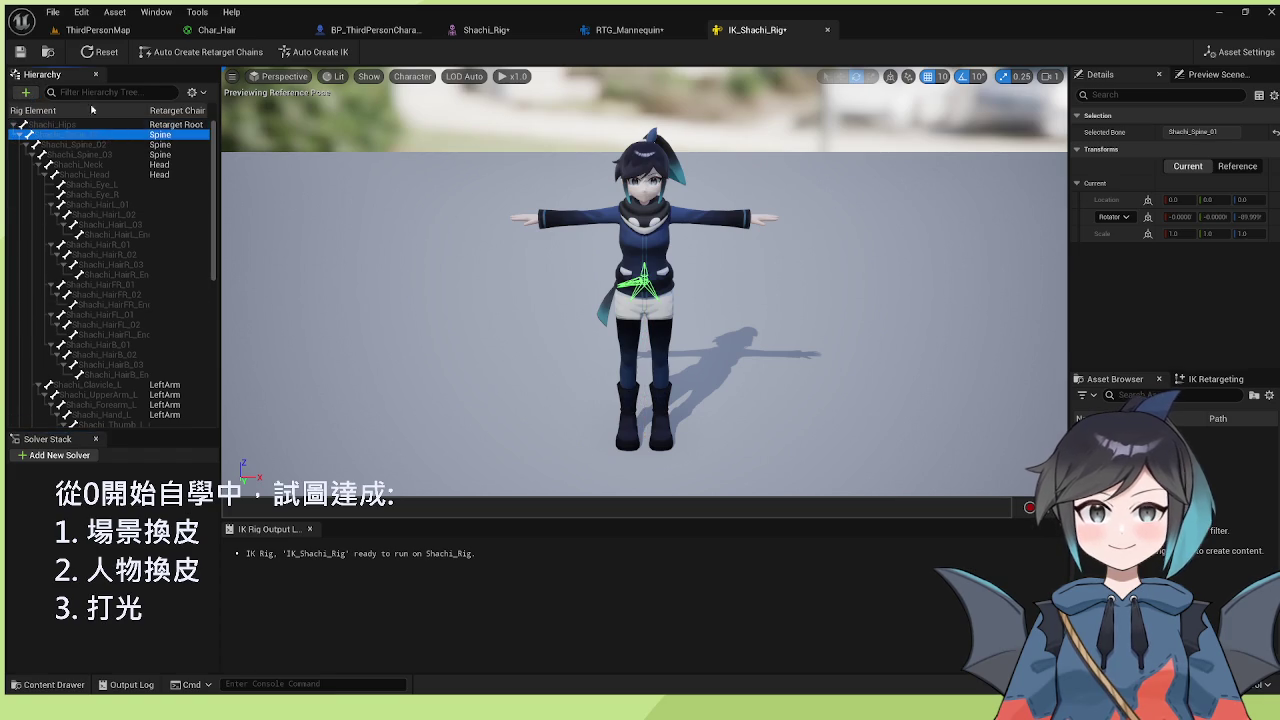
- Save the Shachi IK rig and return to the RTG_Mannequin retargeter
click(22, 51)
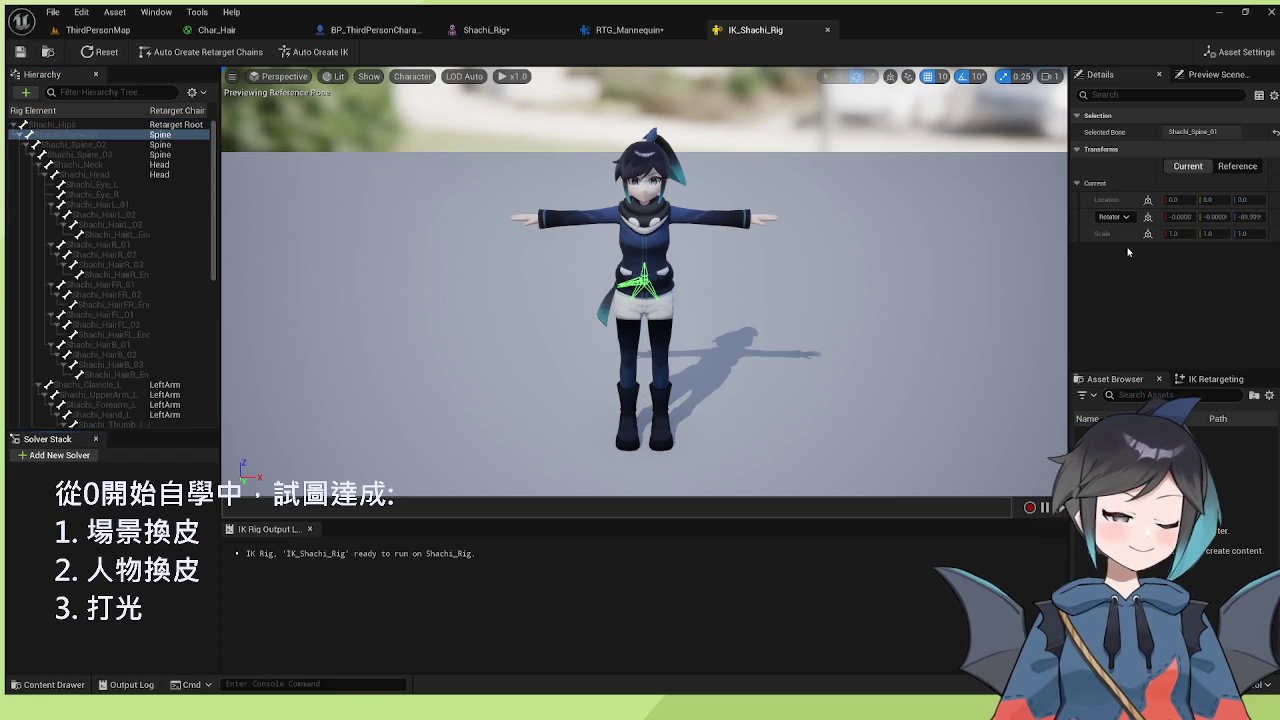
scroll(115, 310, down, 10)
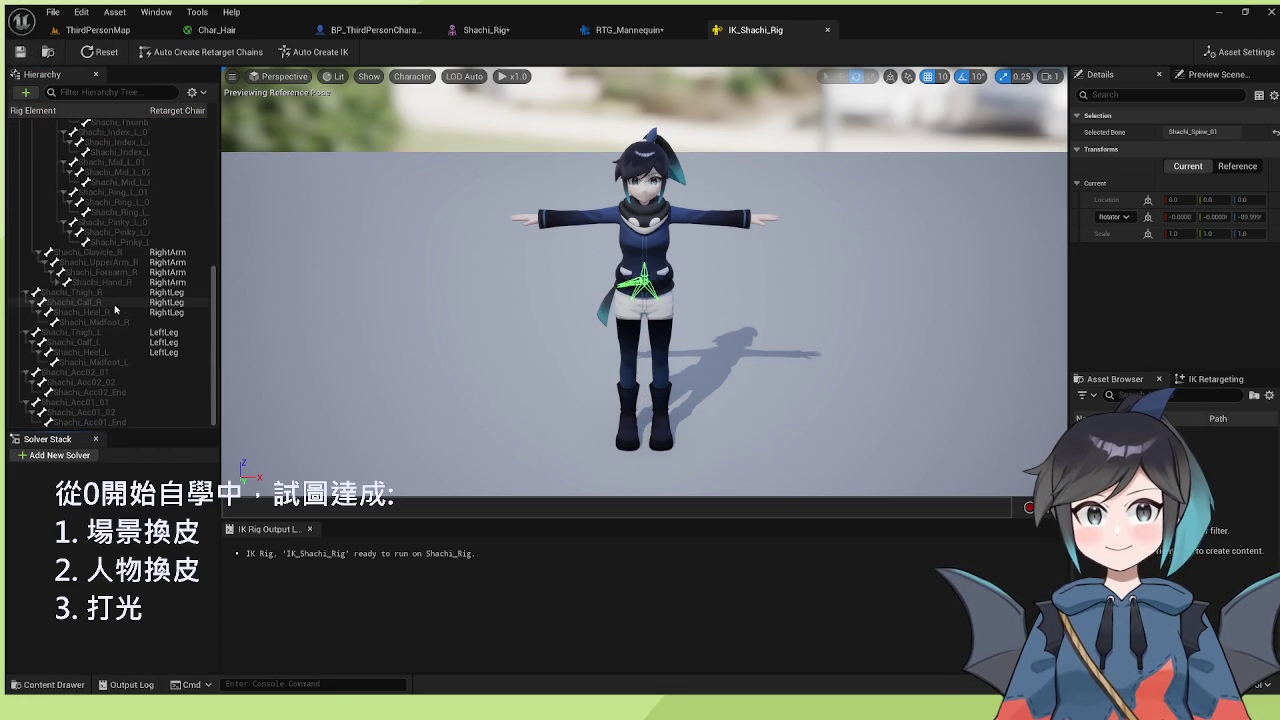
click(620, 30)
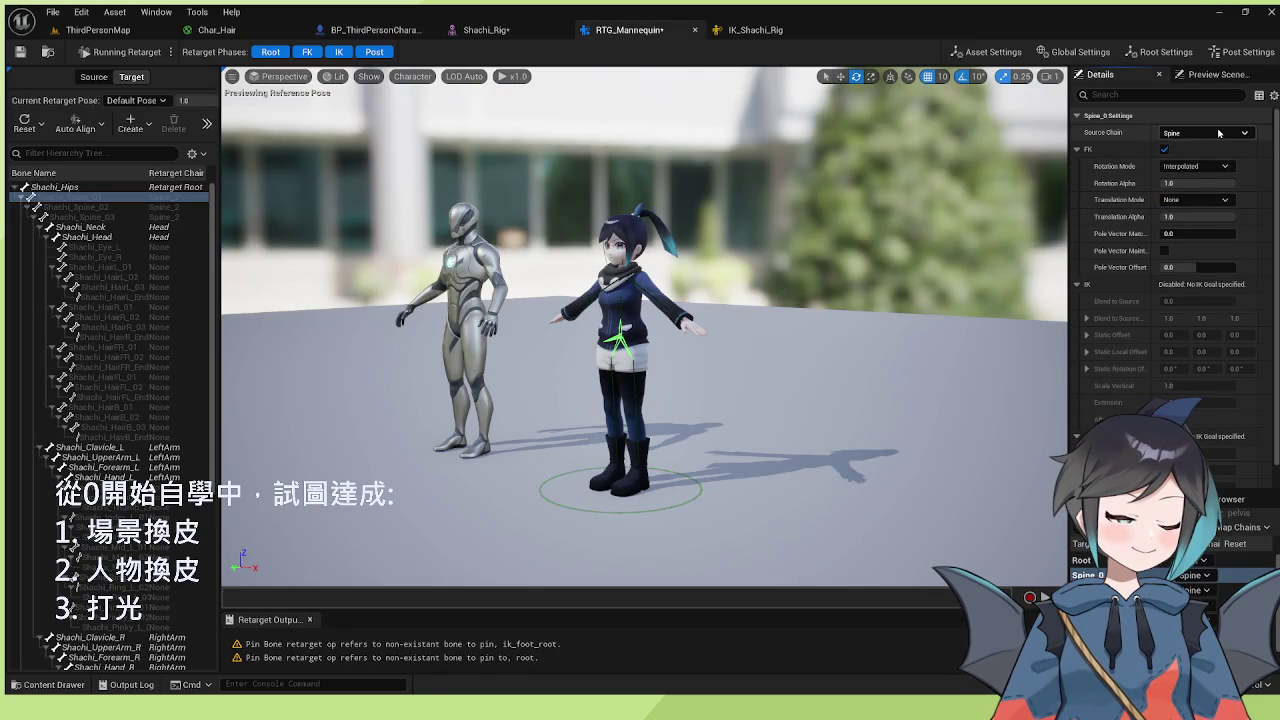
- Select Shachi_Spine_01–03 in the target hierarchy and glance at preview scene settings
click(130, 215)
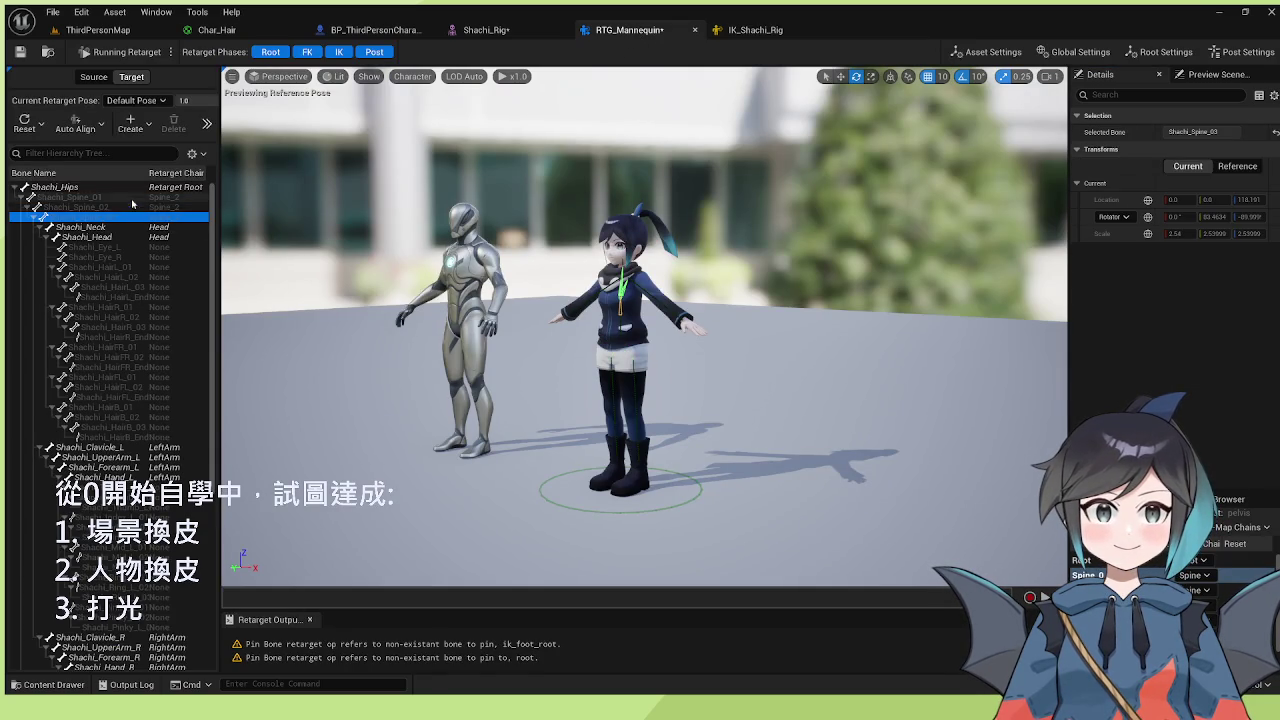
shift+click(132, 199)
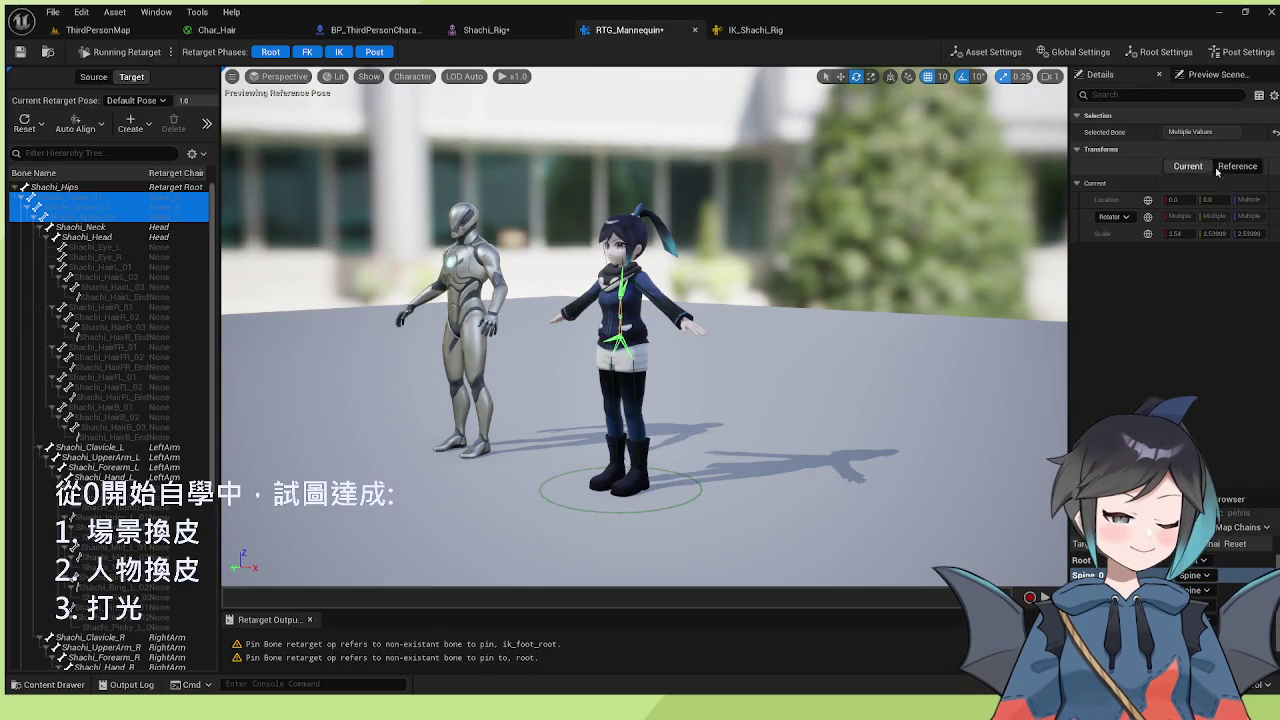
click(1215, 74)
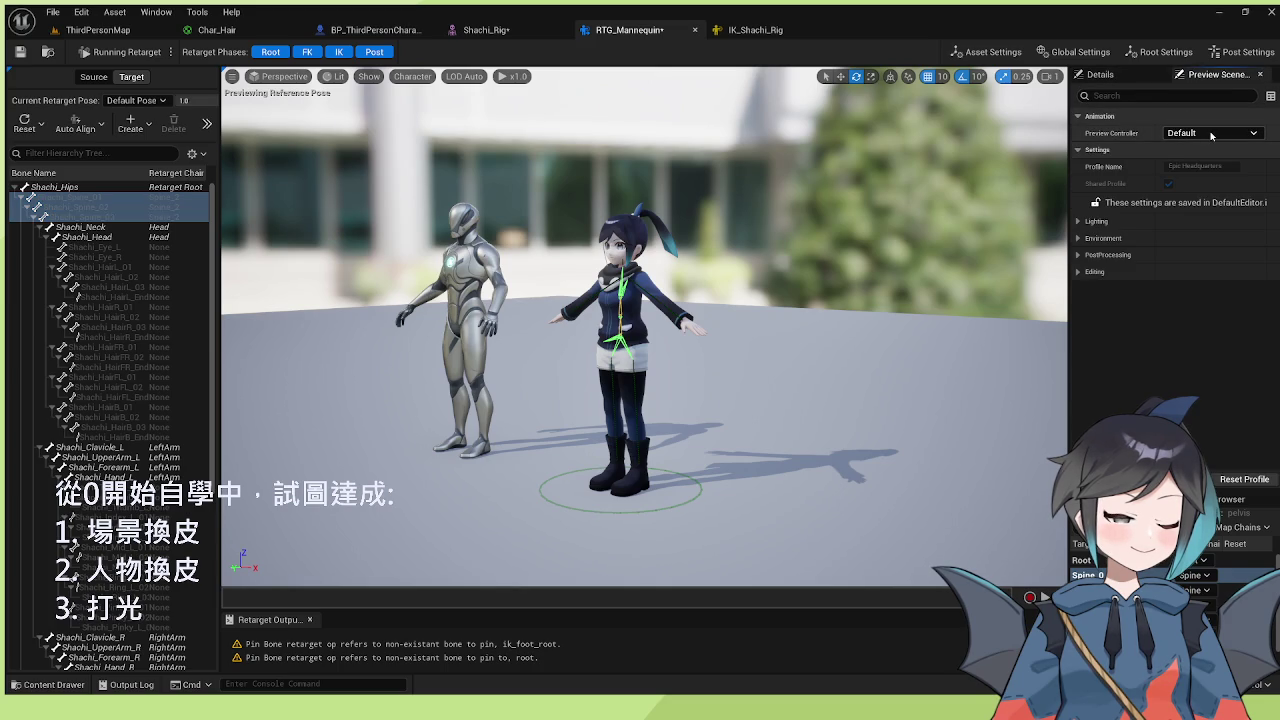
click(1122, 76)
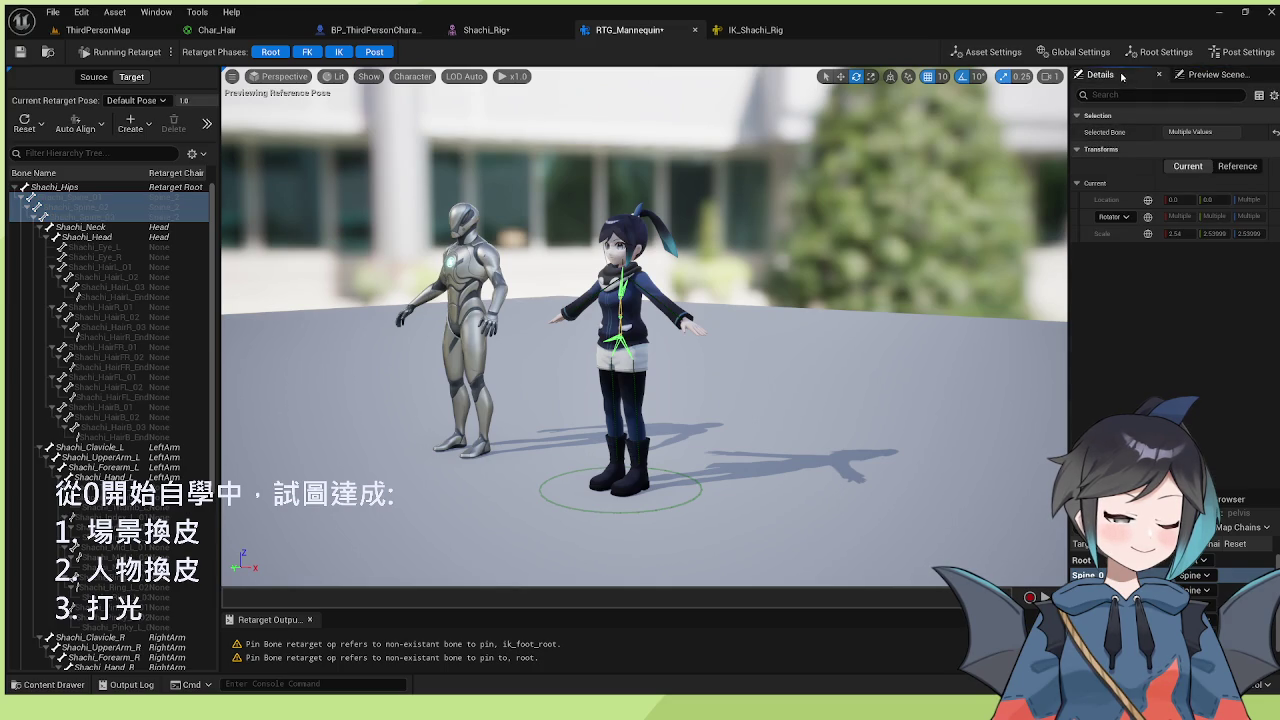
- Check the Spine_0 and Spine_2 chain settings, then switch to Editing Retarget Pose
click(1245, 575)
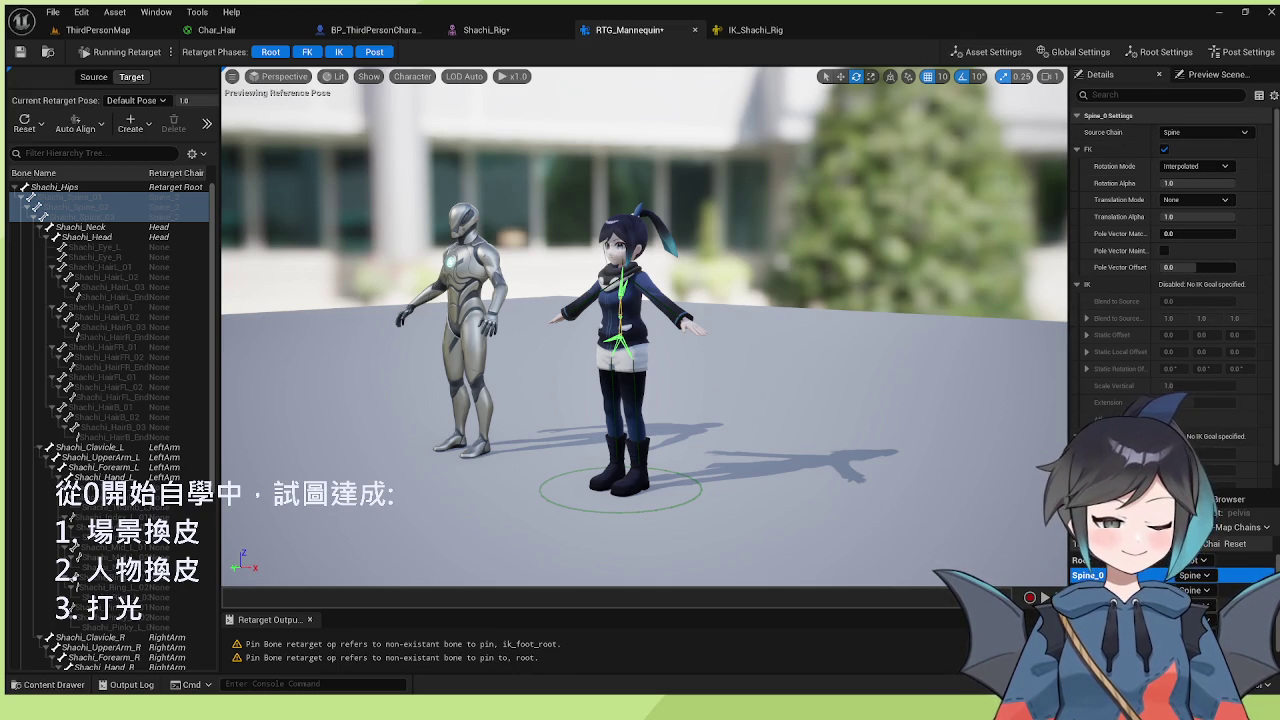
click(1215, 370)
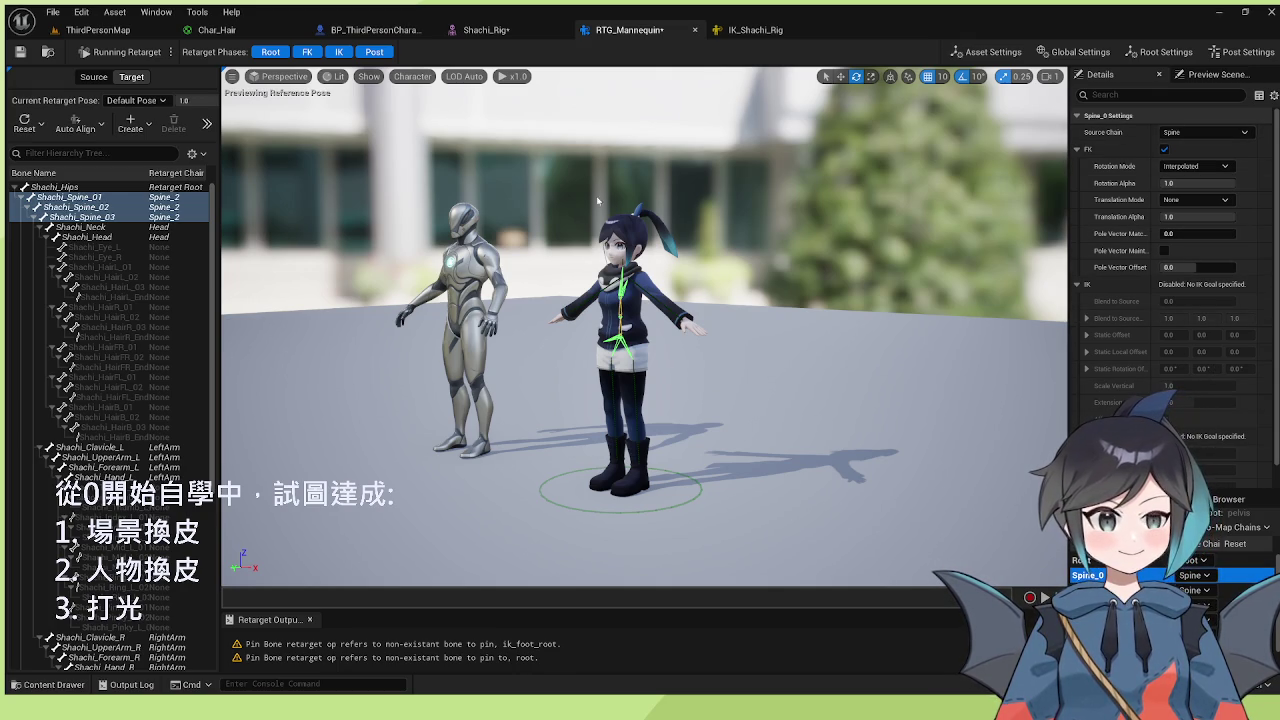
click(1240, 604)
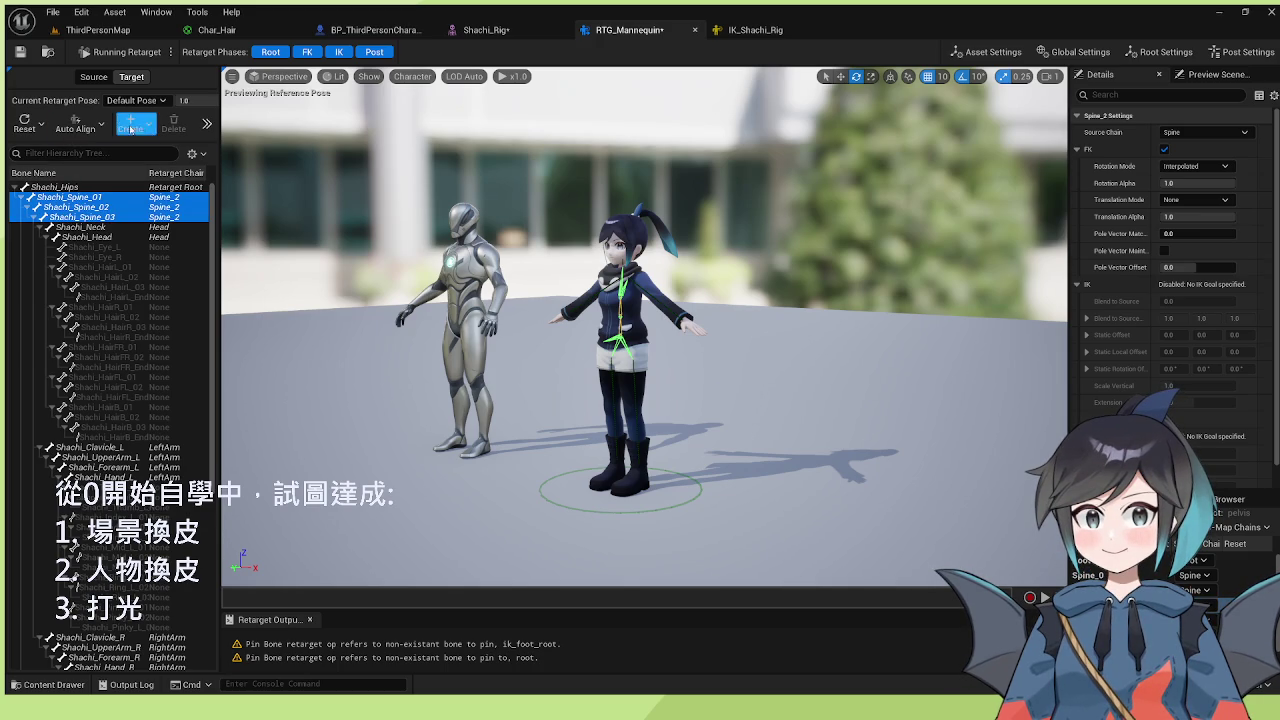
click(206, 124)
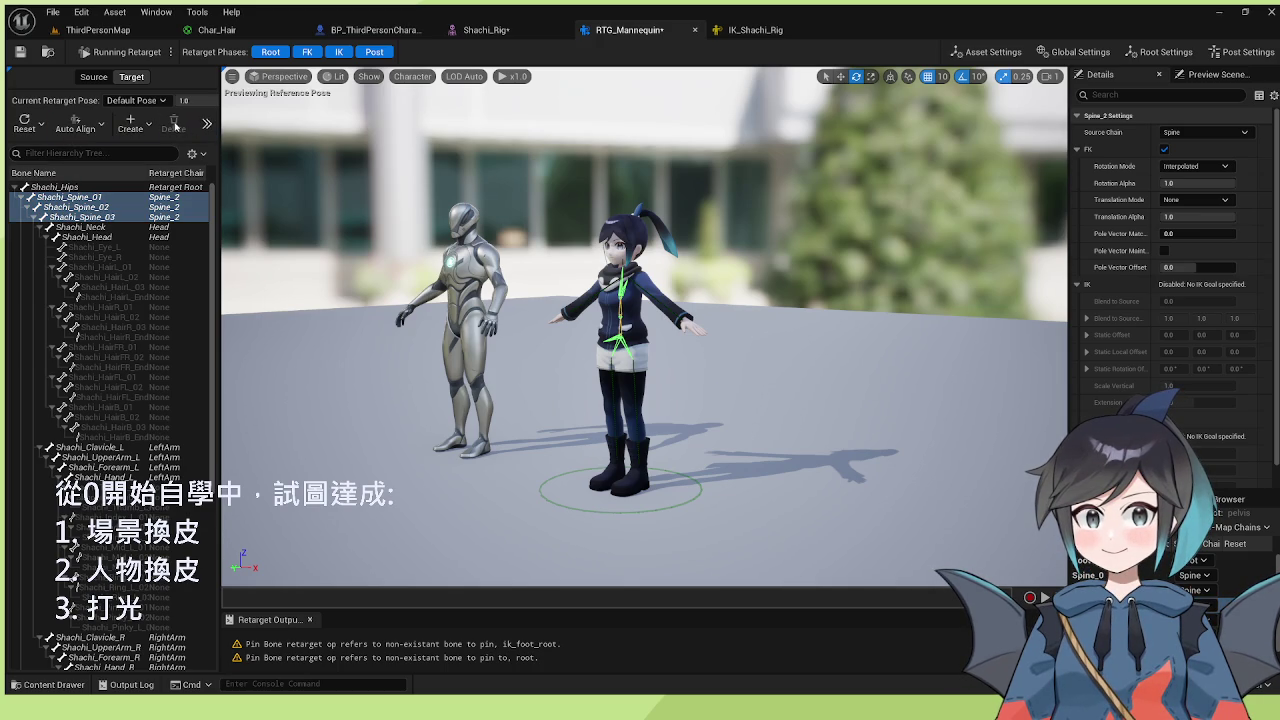
click(35, 131)
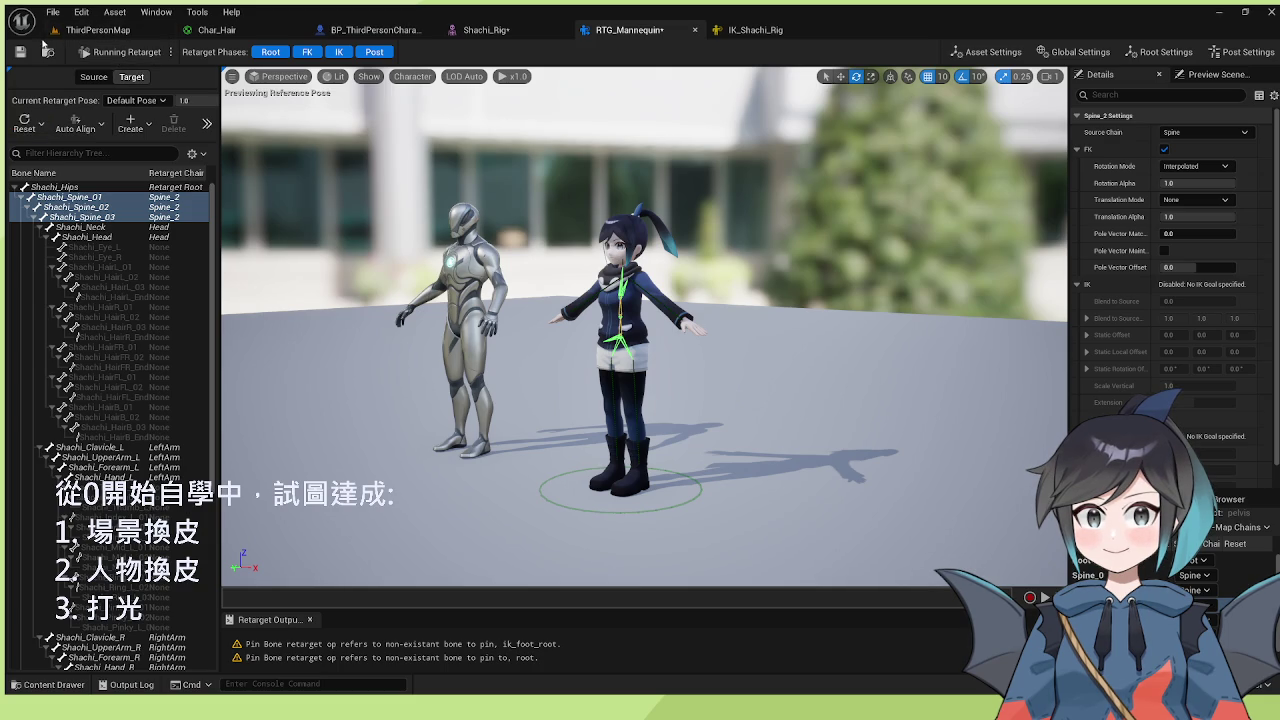
click(115, 56)
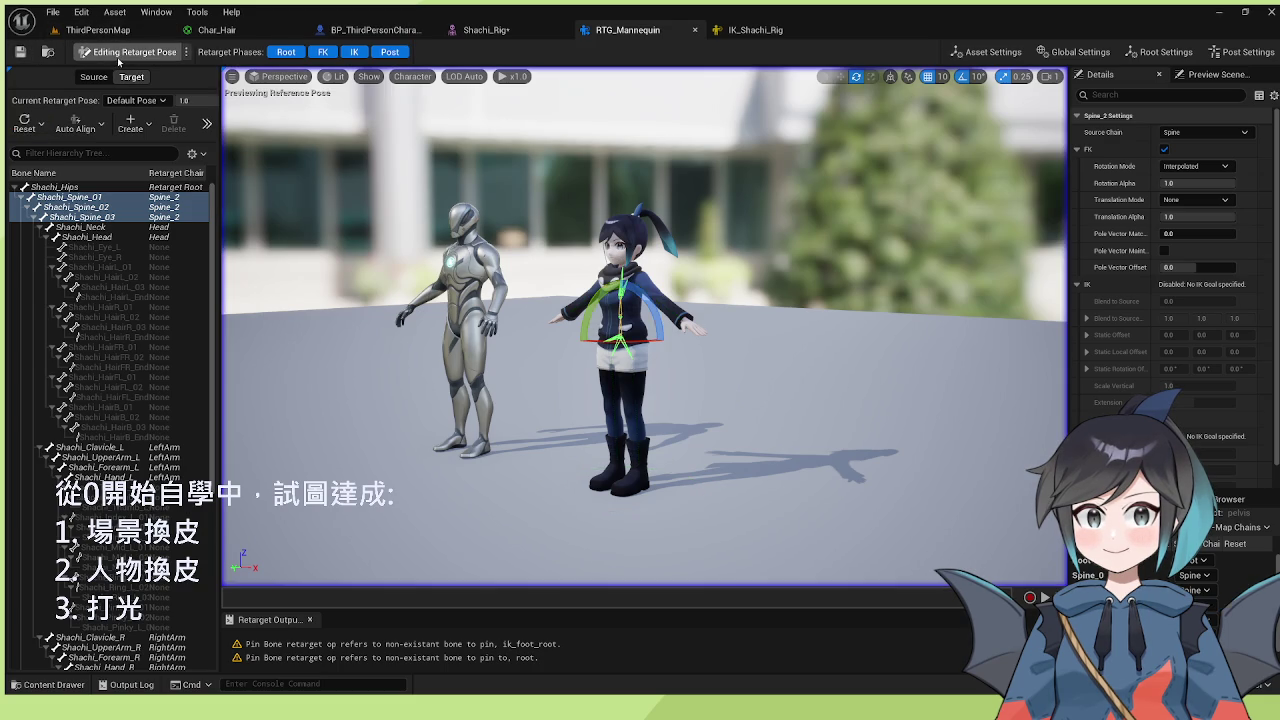
- Preview the falling loop, MM_Jump, MM_Walk_InPlace, MF_Run_Fwd and MF_Idle animations on Shachi
click(1222, 499)
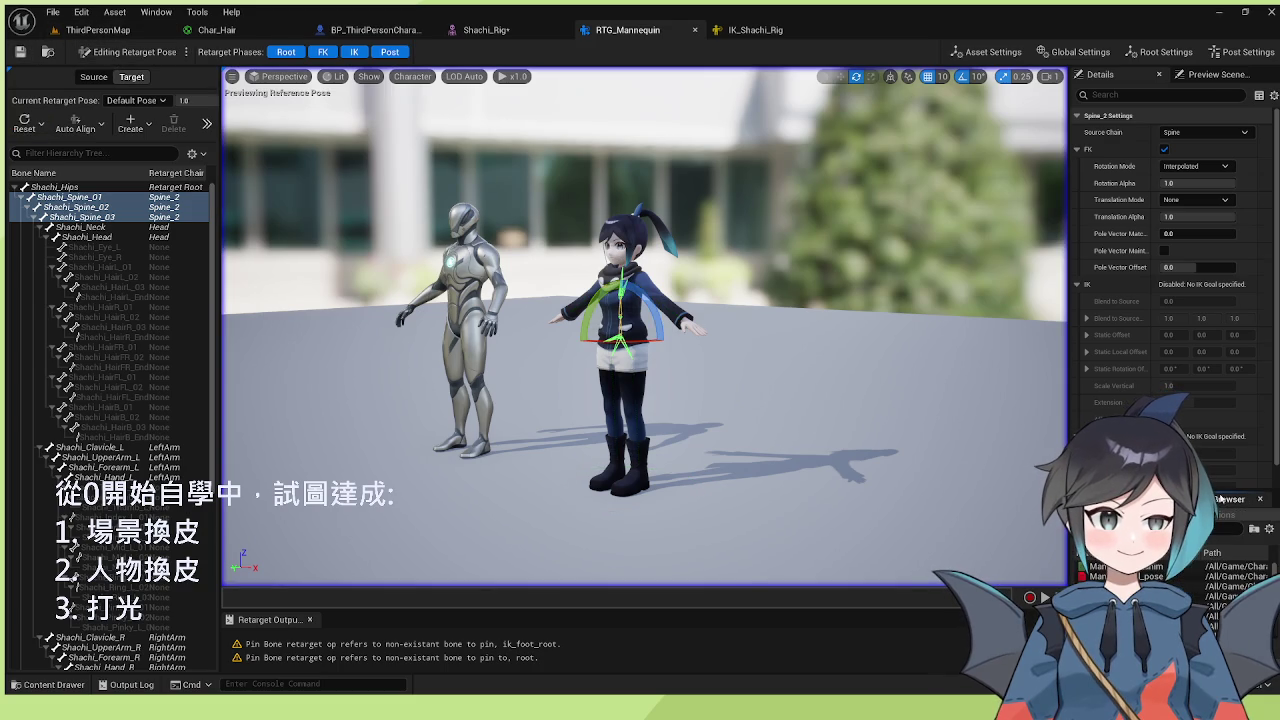
click(1100, 570)
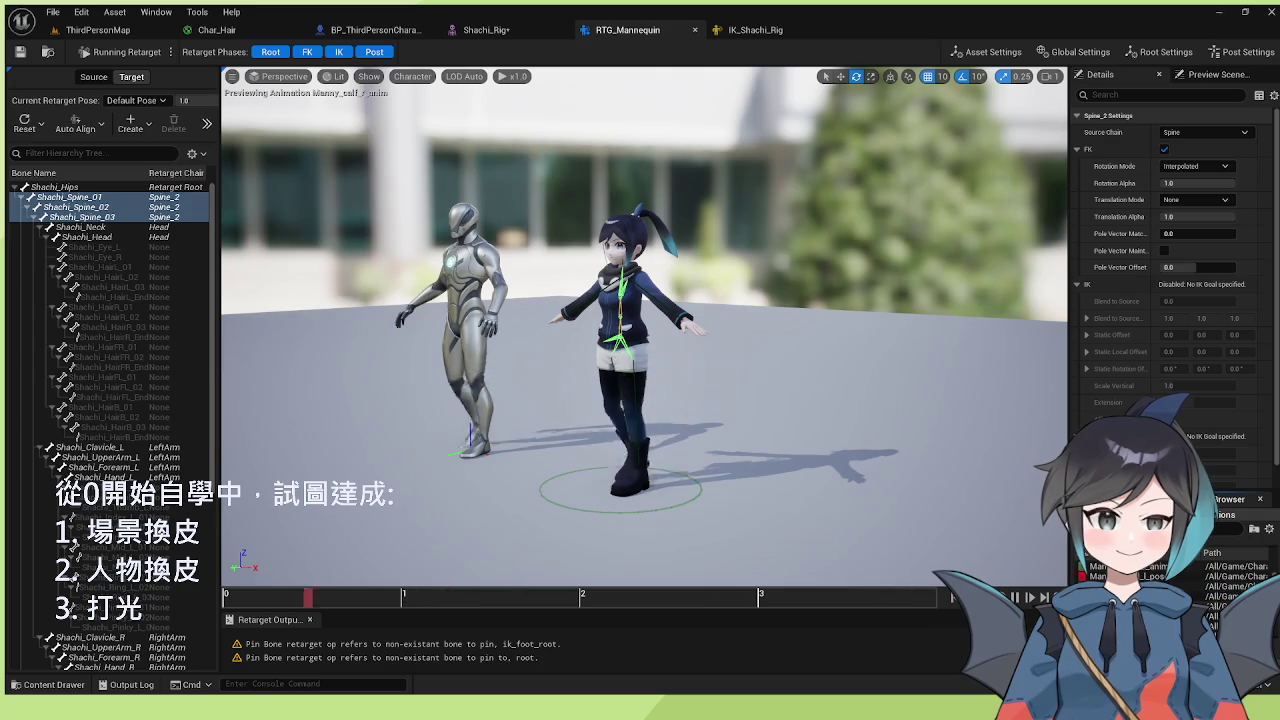
click(1100, 585)
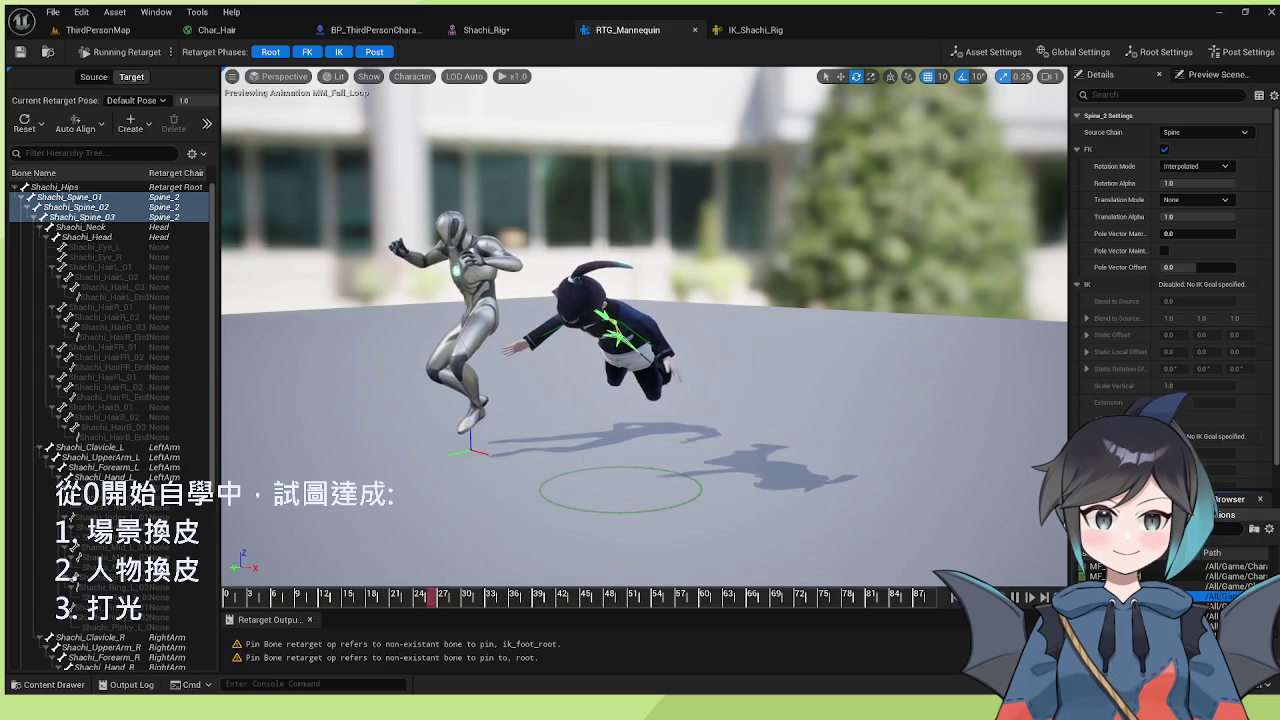
click(1210, 615)
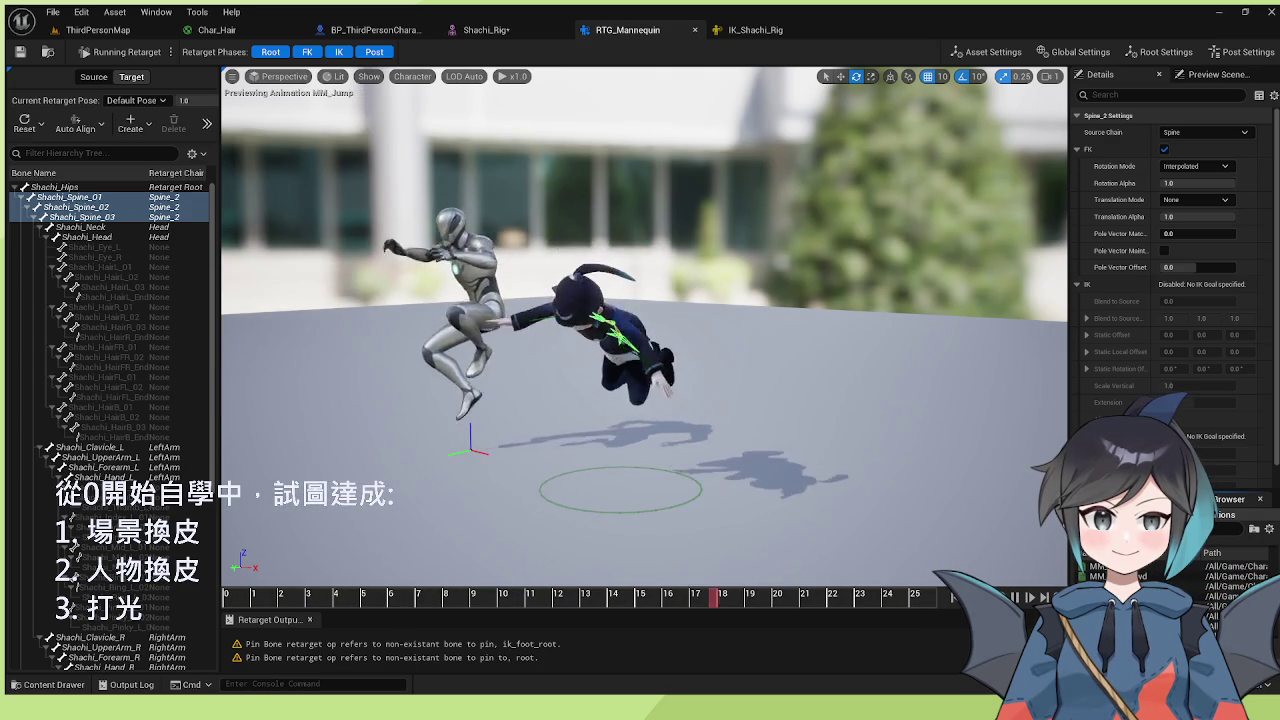
click(1230, 586)
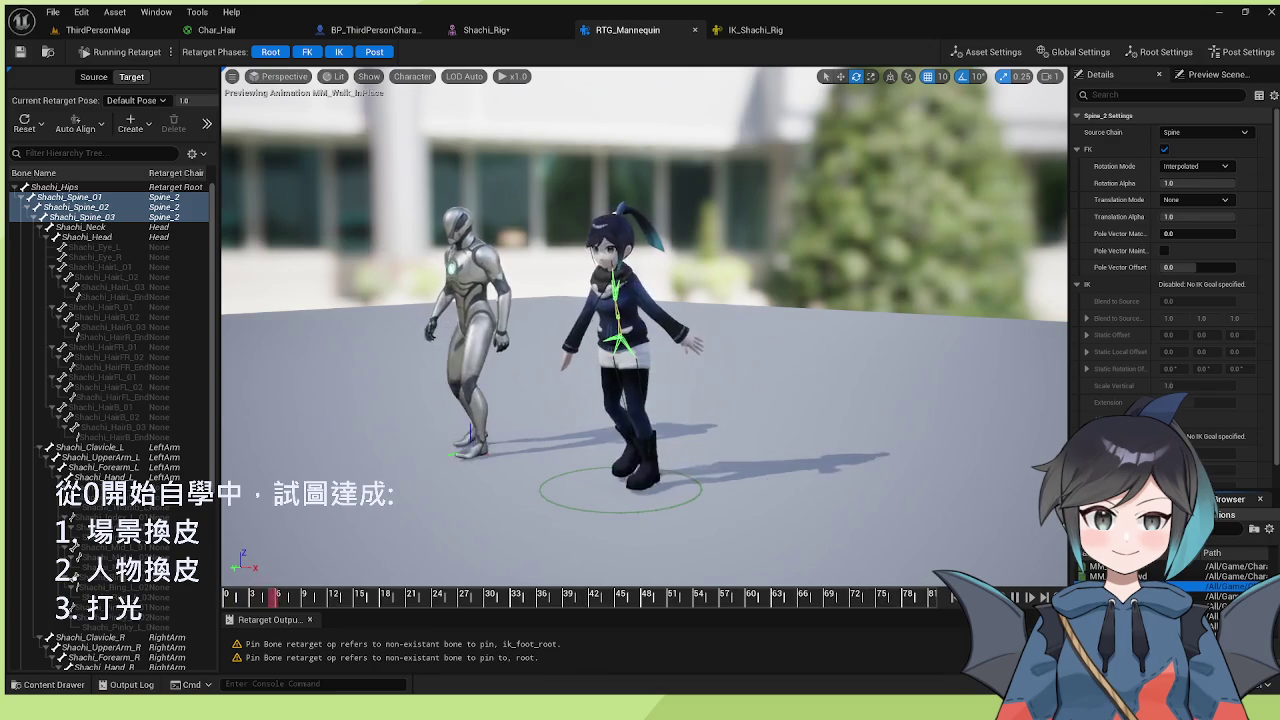
click(1212, 614)
click(1212, 600)
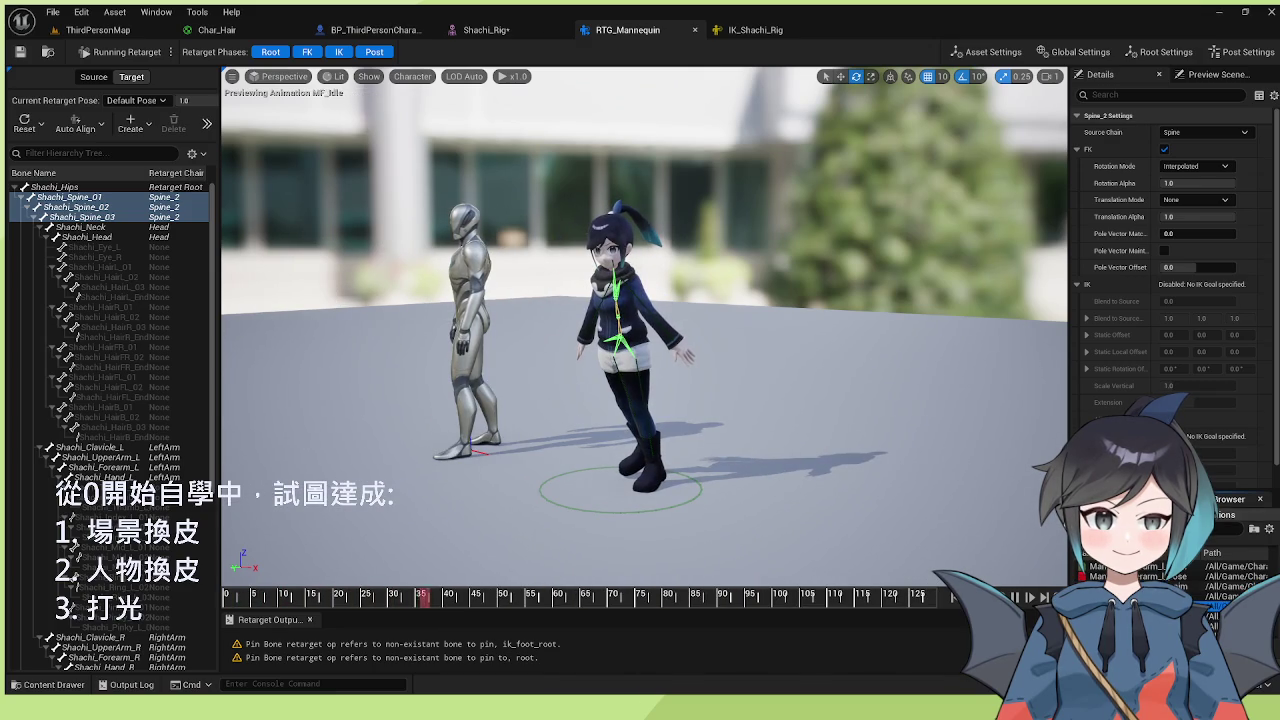
- Stop the preview, return to Chain Mapping, and go back to IK_Shachi_Rig
click(1230, 498)
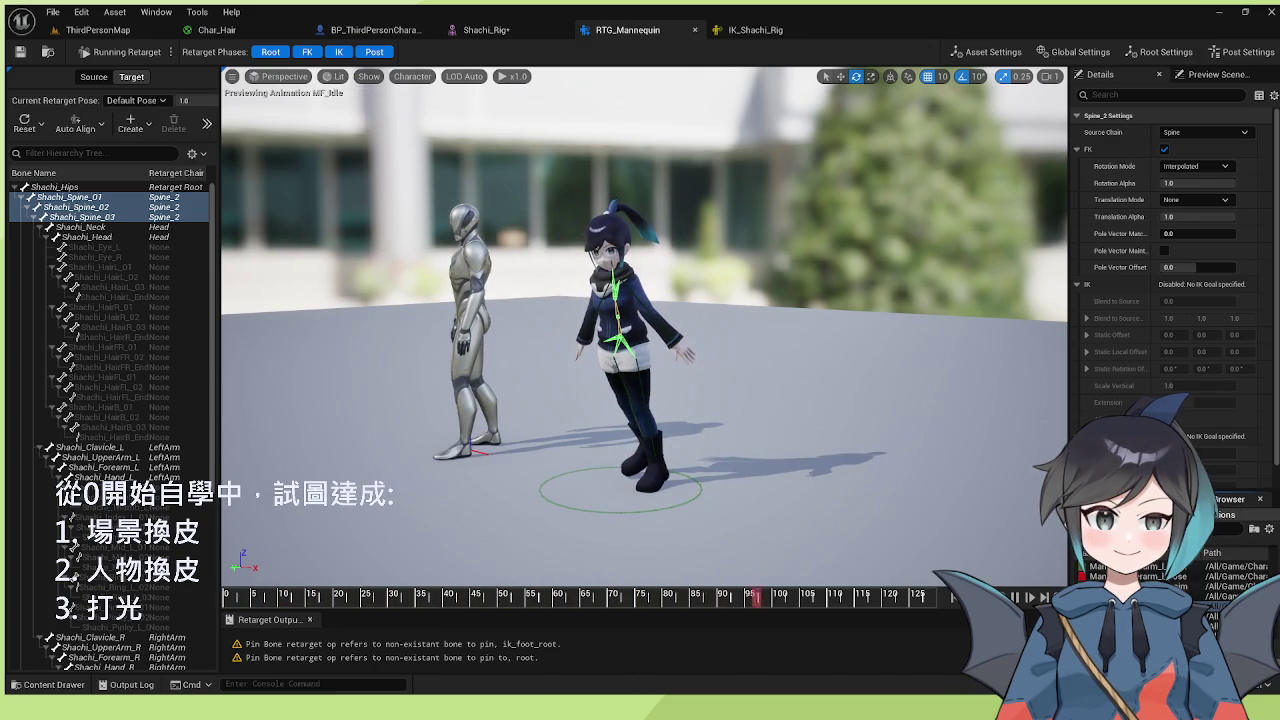
click(1140, 498)
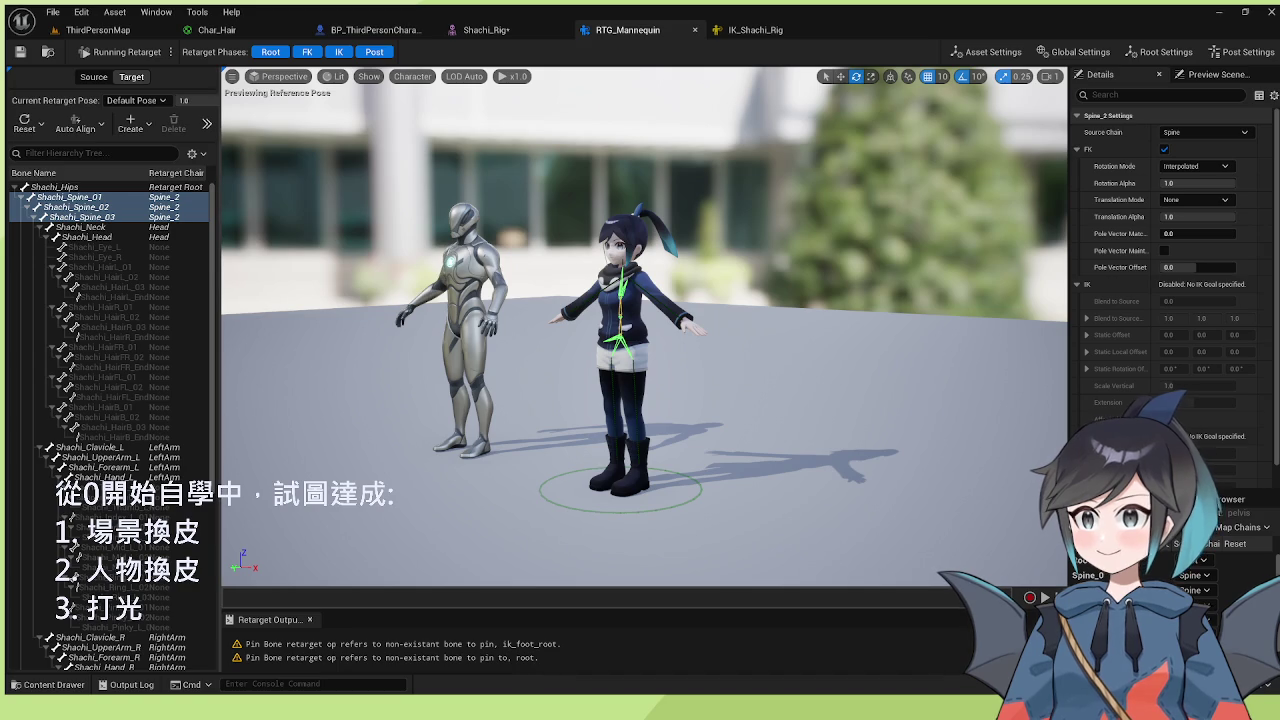
click(755, 29)
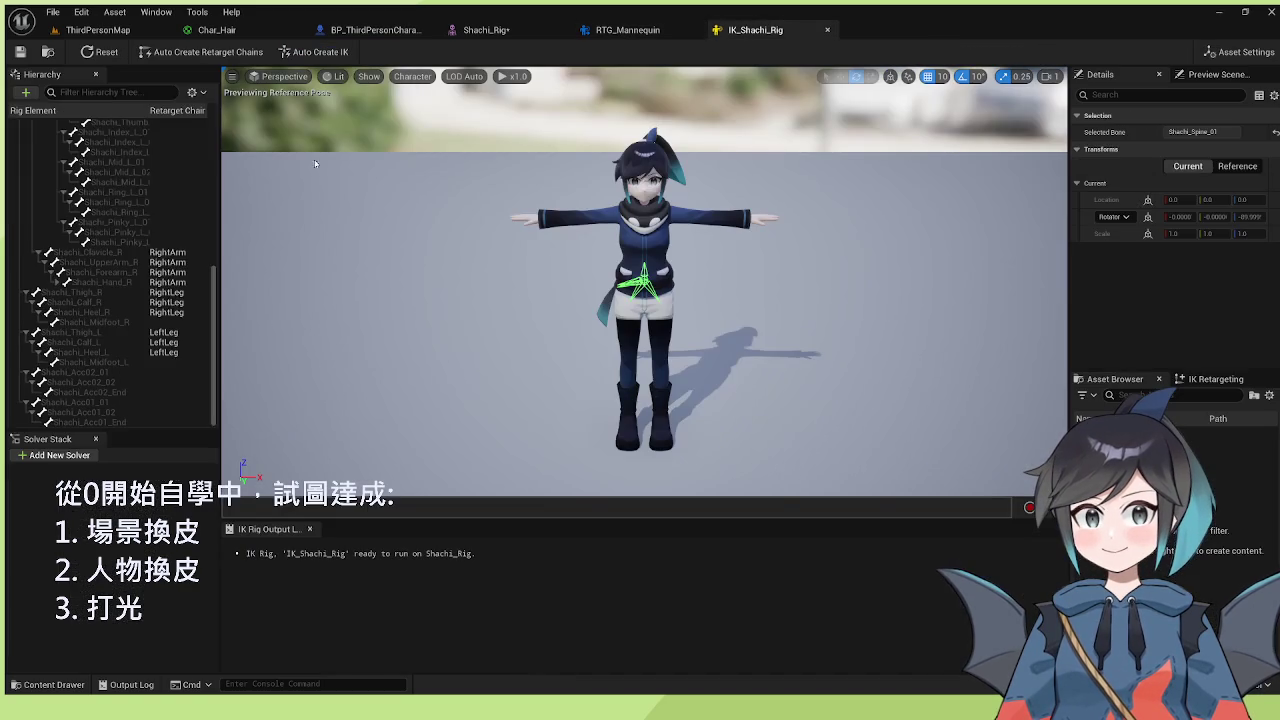
- Select Shachi_Hips and the spine bones, and set Shachi_Hips as Retarget Root
scroll(128, 235, down, 5)
scroll(120, 232, up, 5)
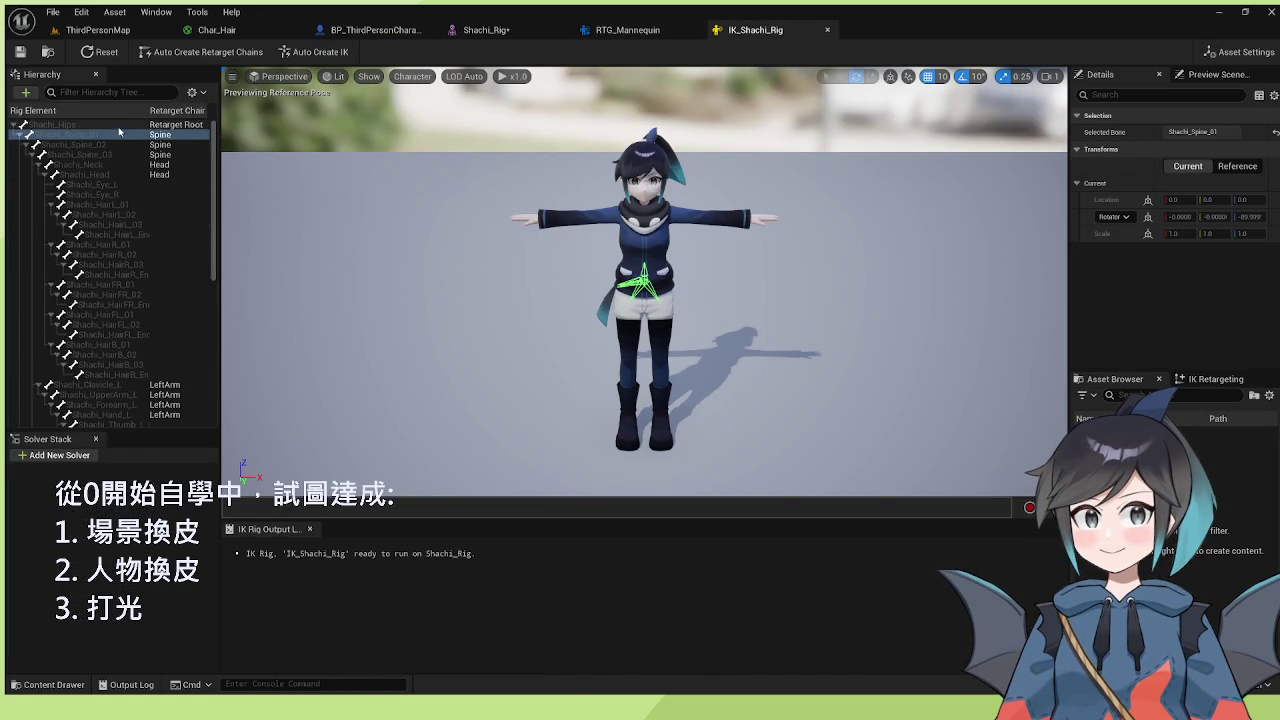
click(76, 124)
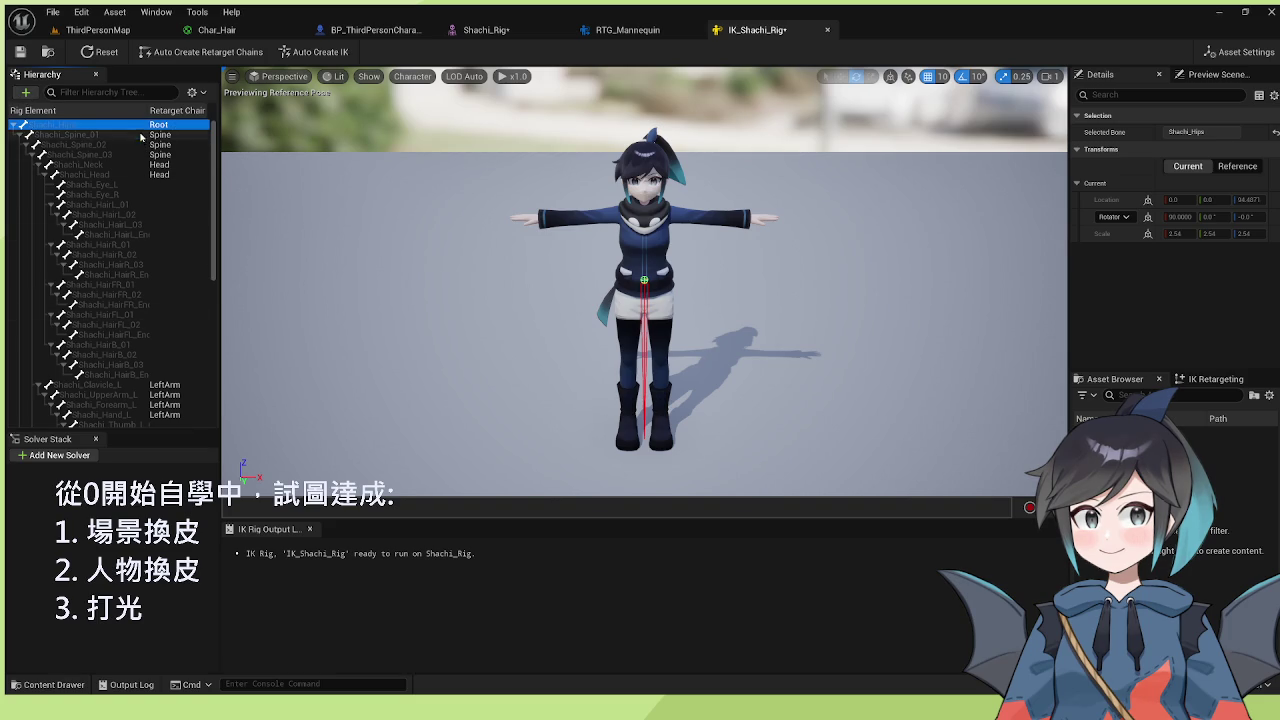
click(80, 134)
shift+click(80, 154)
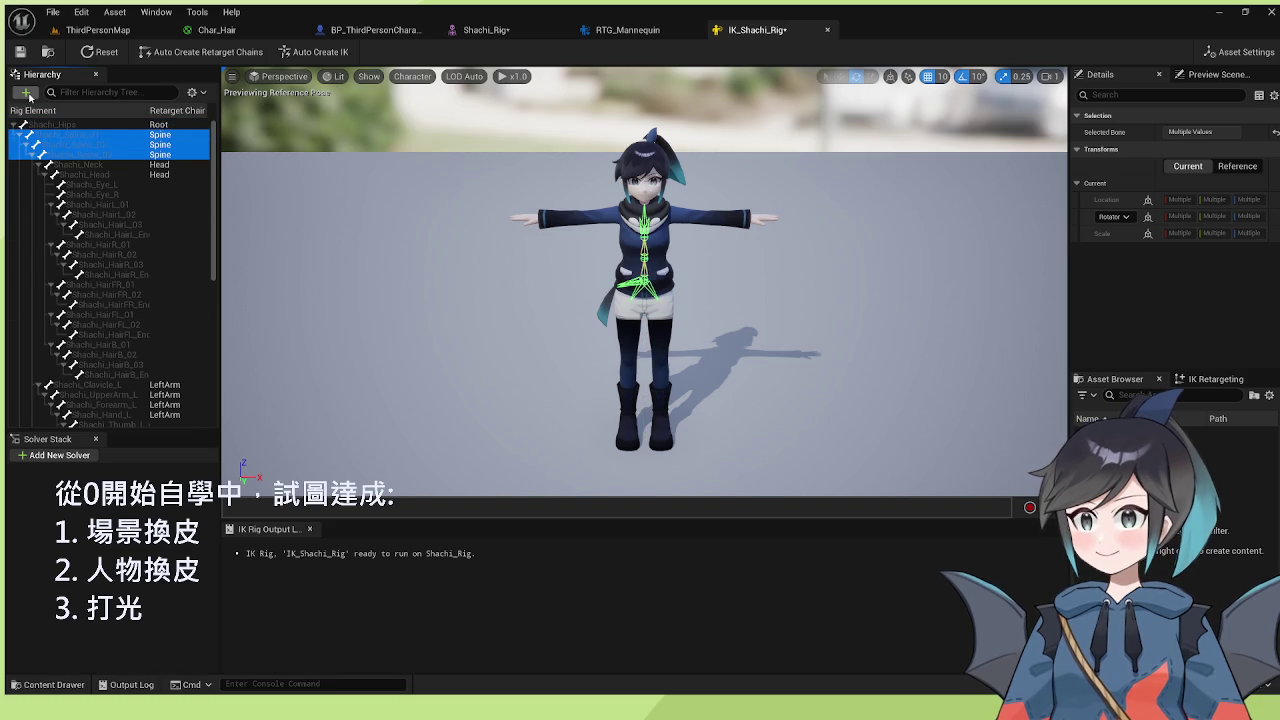
click(29, 94)
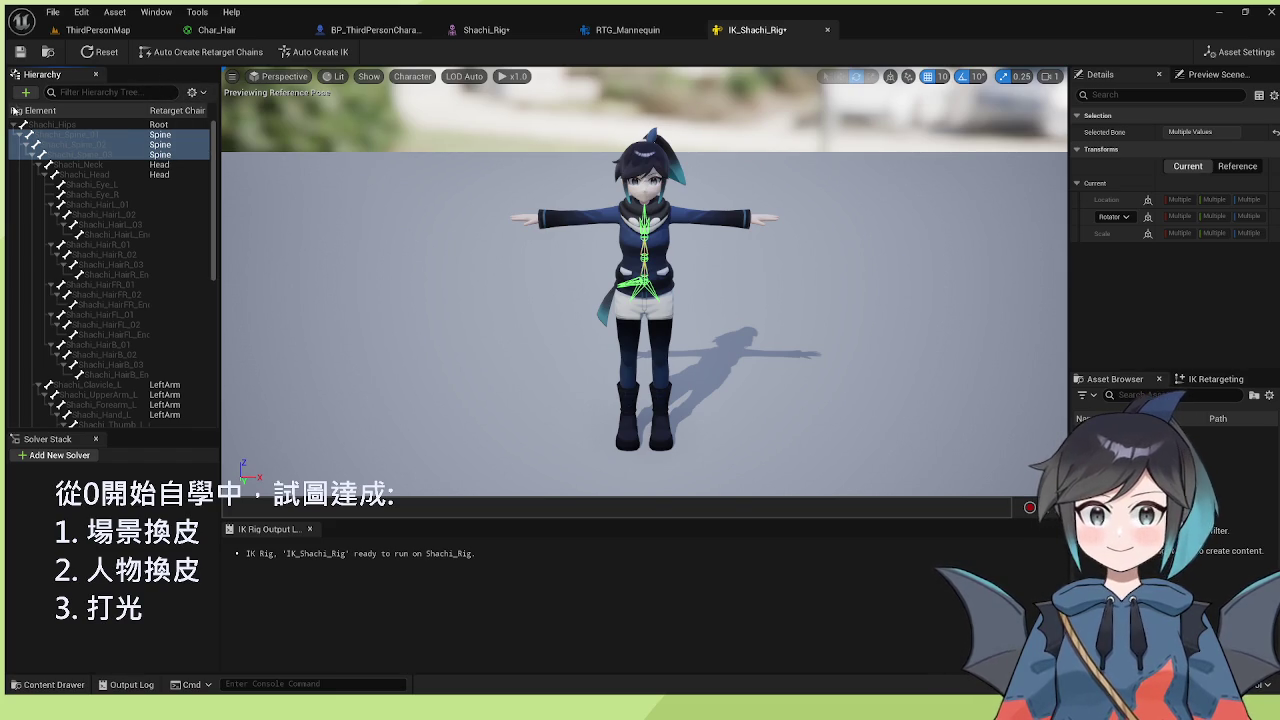
- Reselect Shachi_Hips, save the IK rig, and return to RTG_Mannequin
click(44, 124)
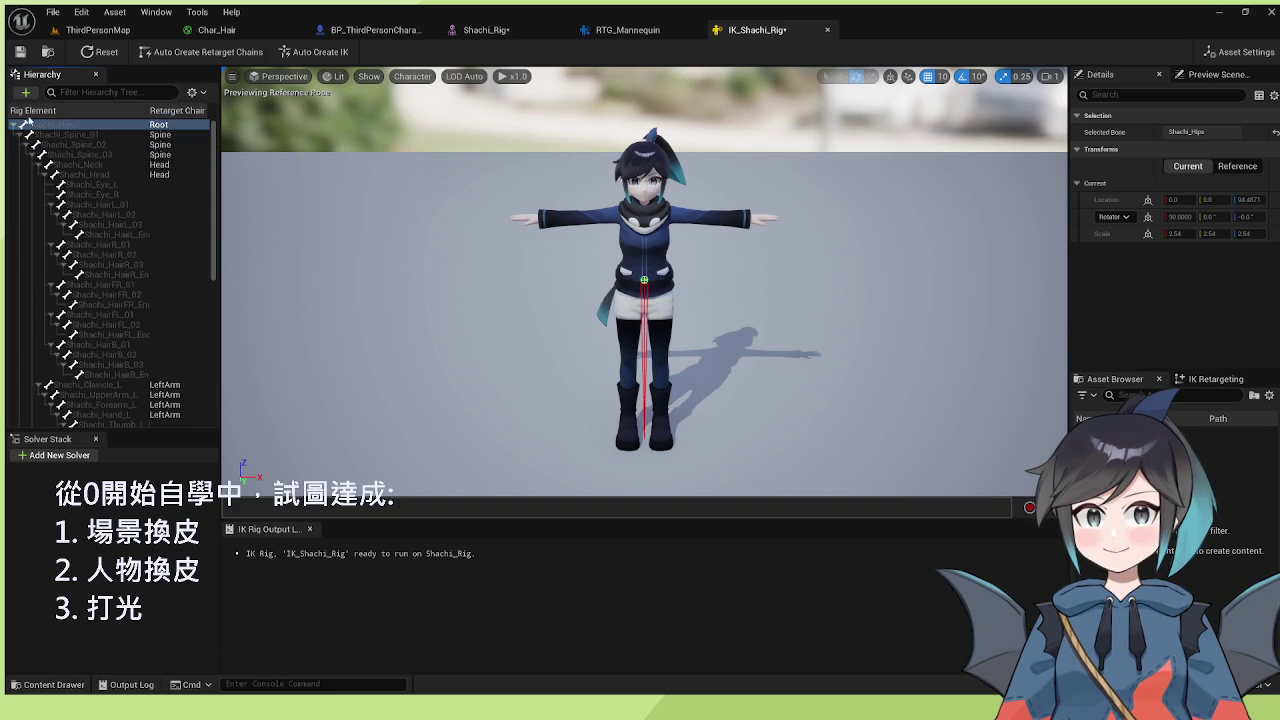
click(20, 51)
click(584, 34)
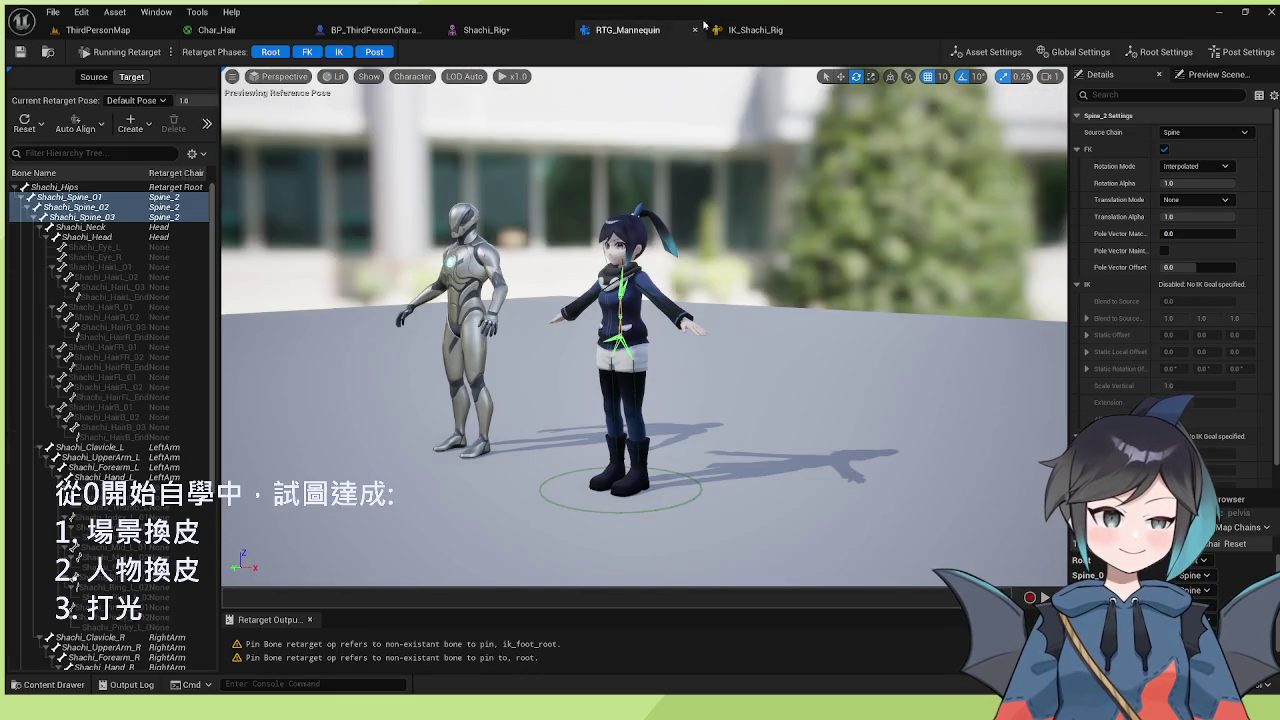
click(733, 29)
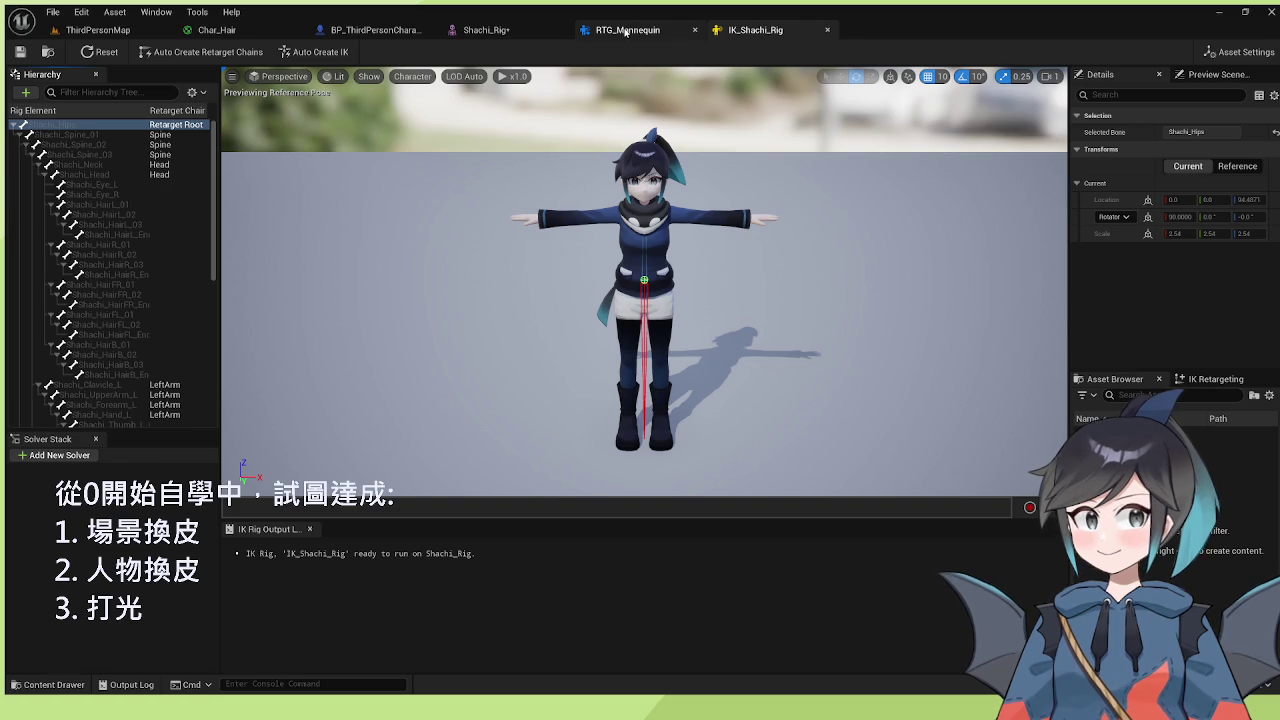
click(627, 31)
click(1088, 575)
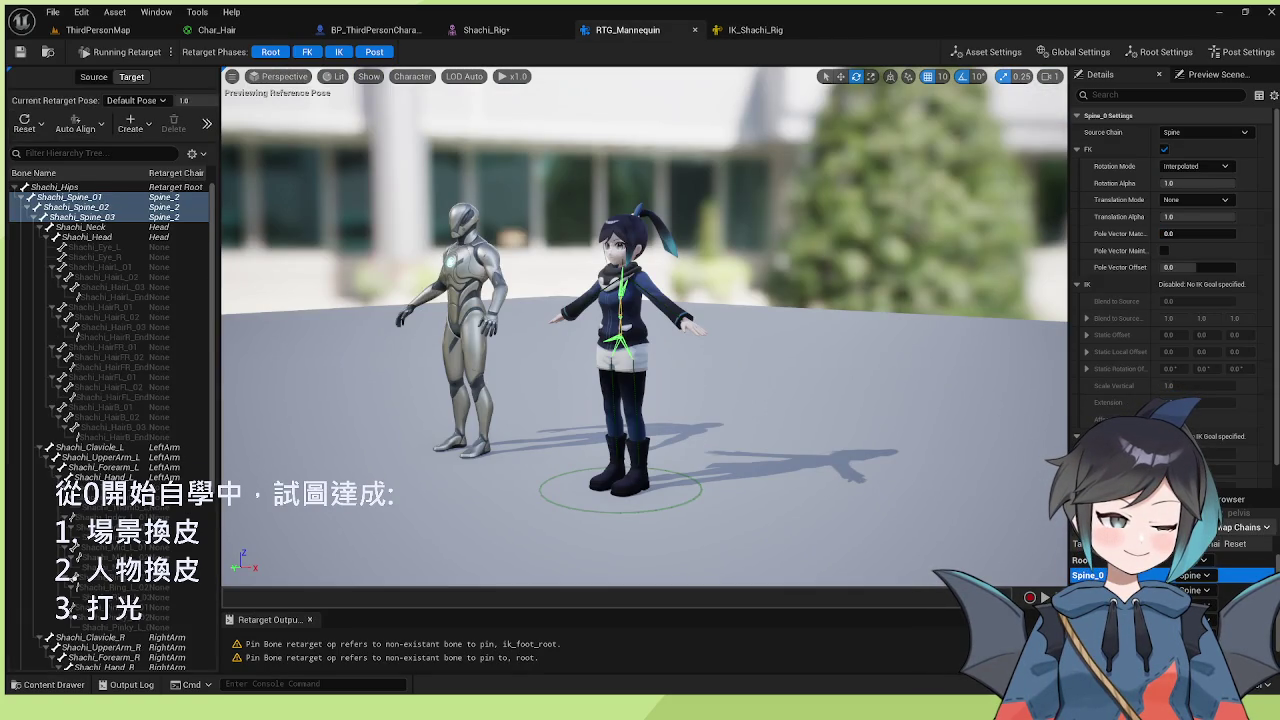
click(1230, 498)
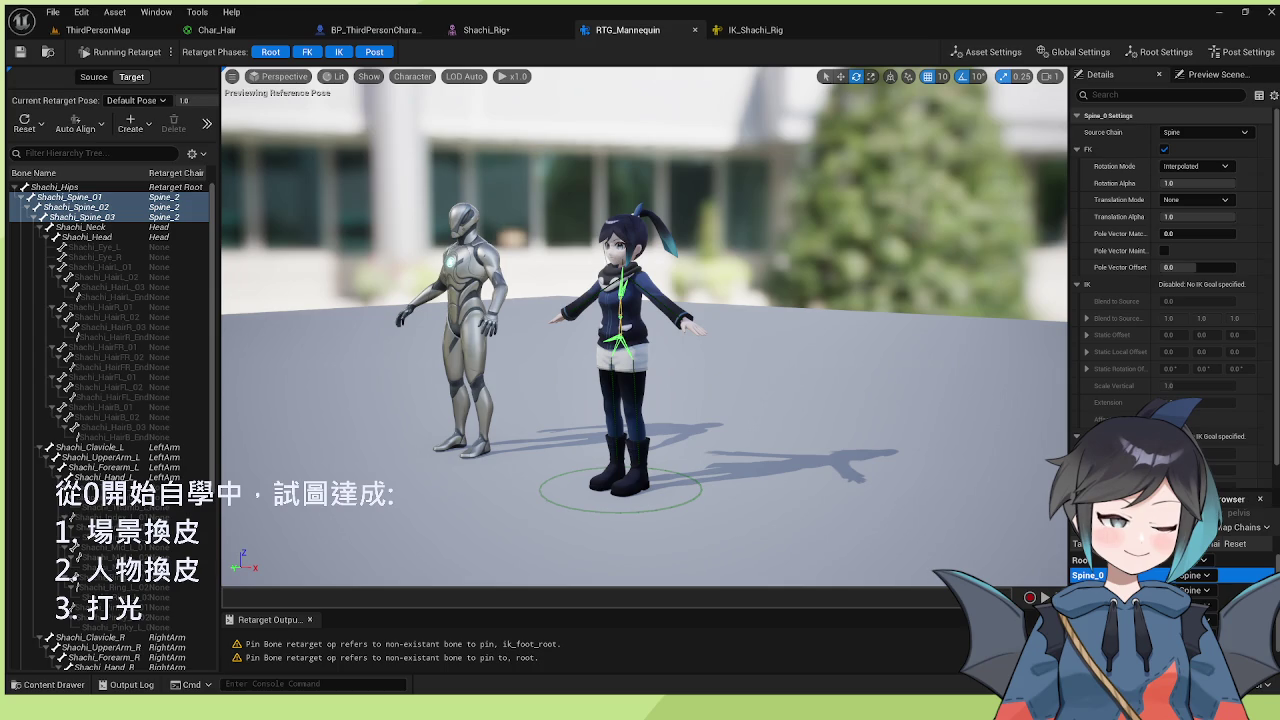
click(1130, 498)
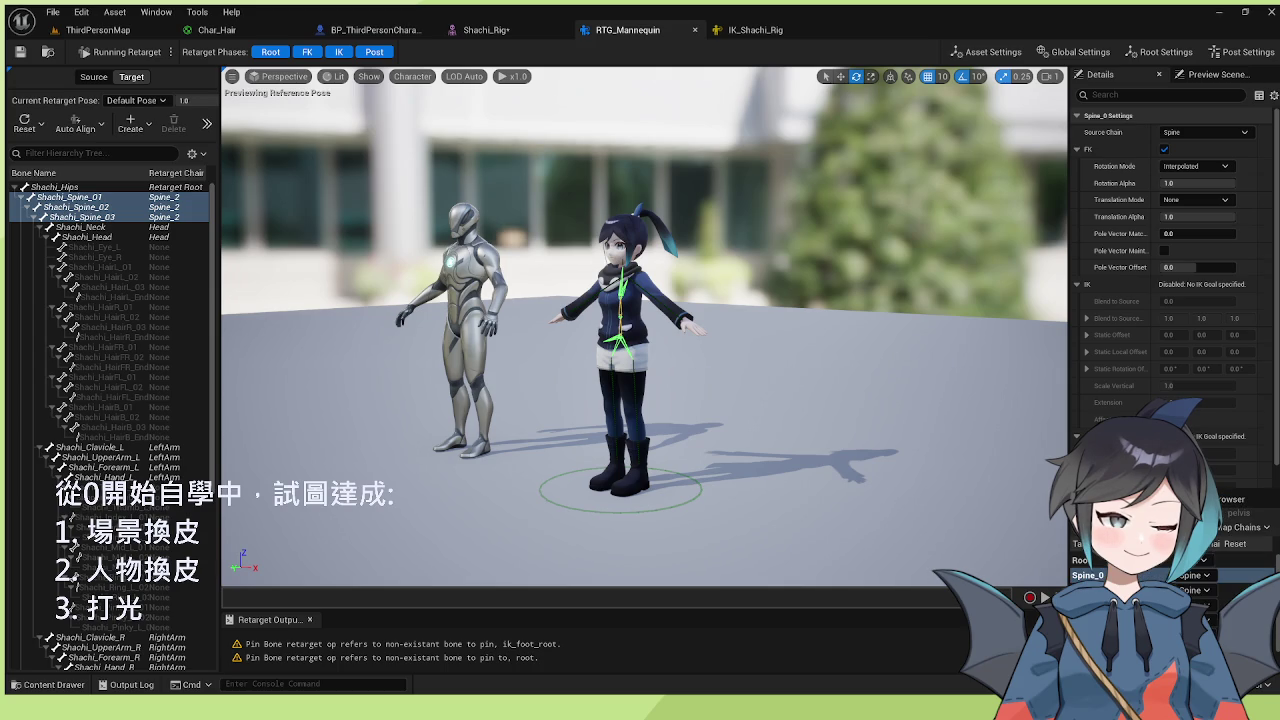
click(1245, 575)
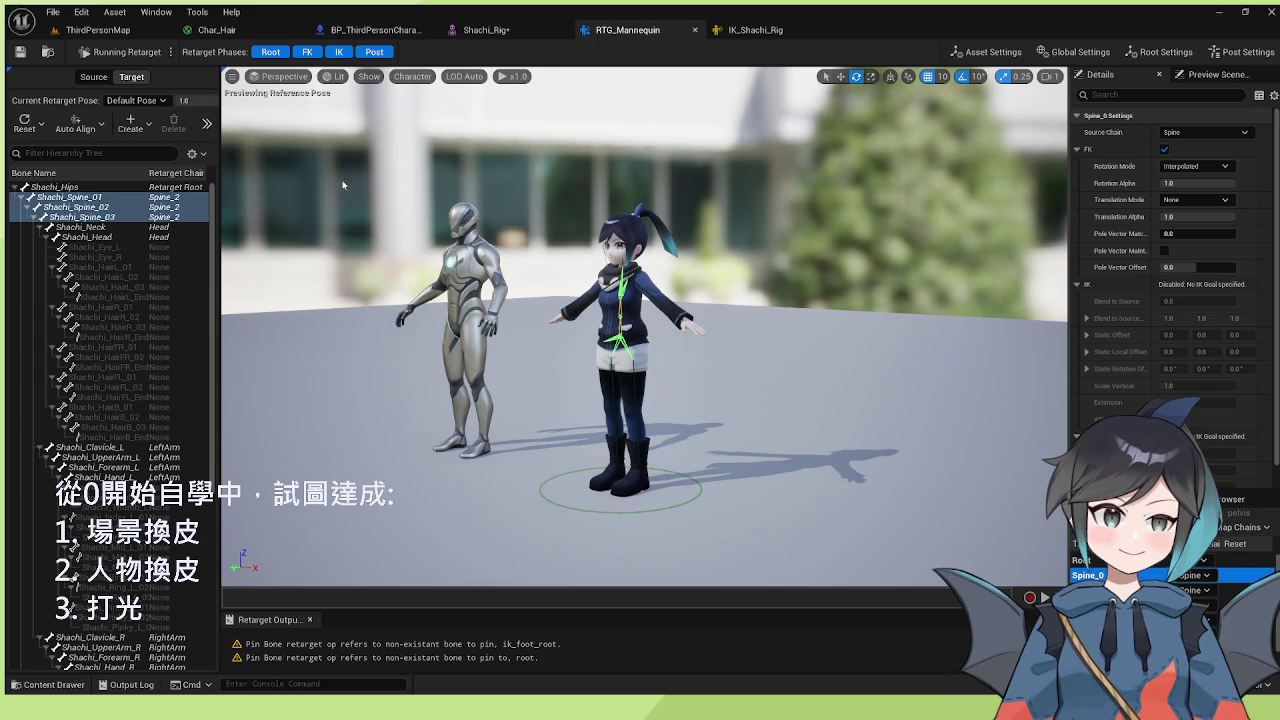
click(748, 30)
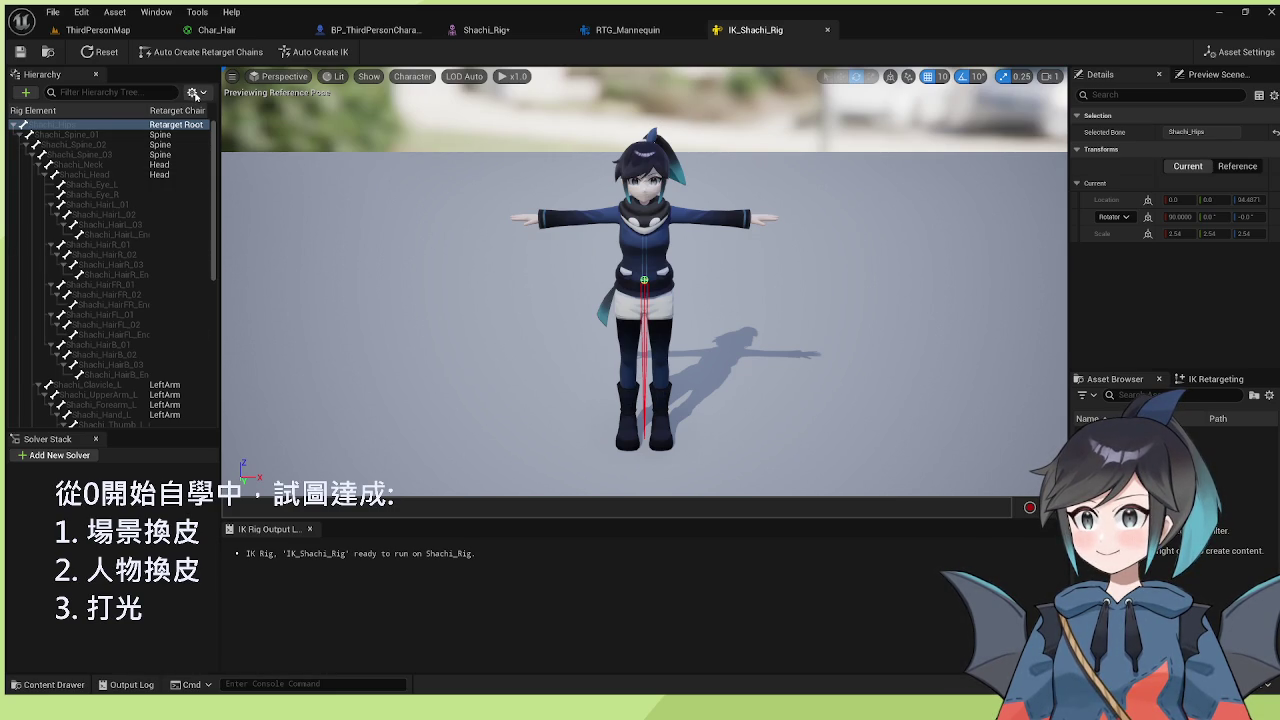
- Switch to RTG_Mannequin and display the source mannequin's bone hierarchy
click(147, 126)
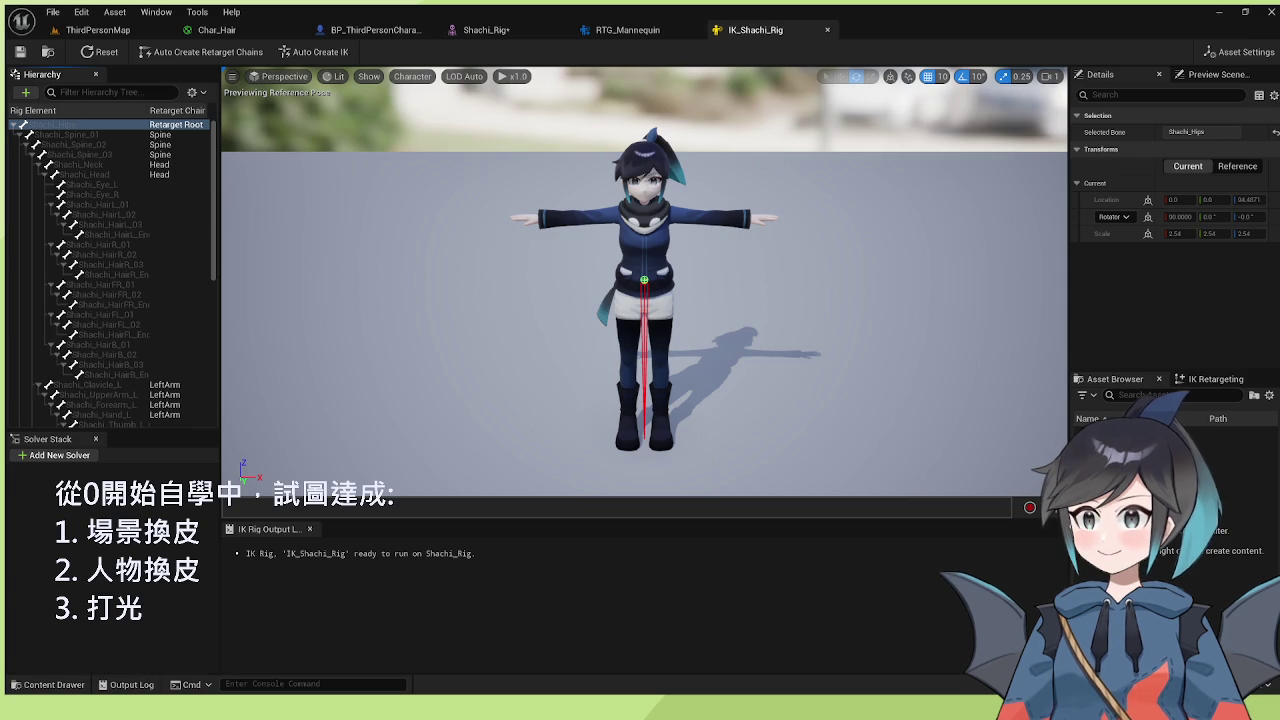
click(610, 30)
click(93, 77)
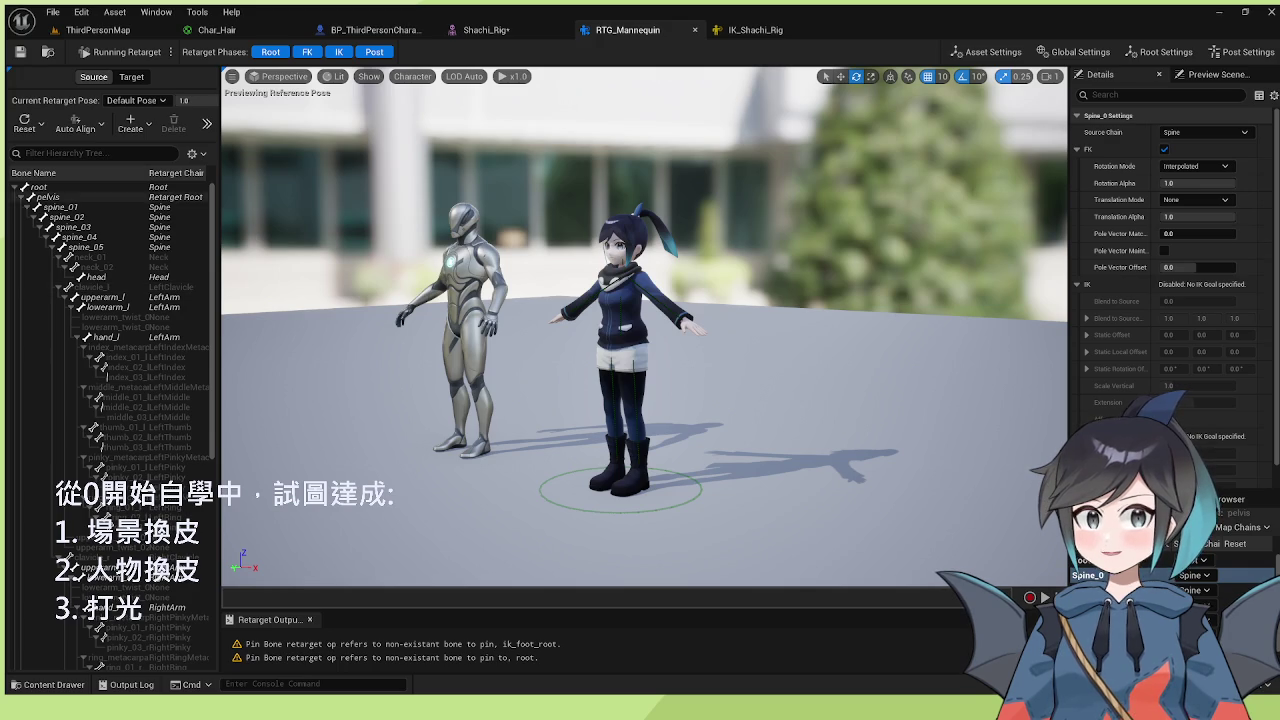
- Inspect the mannequin's root, pelvis and spine_01 bones, then show Shachi's target bones
click(113, 188)
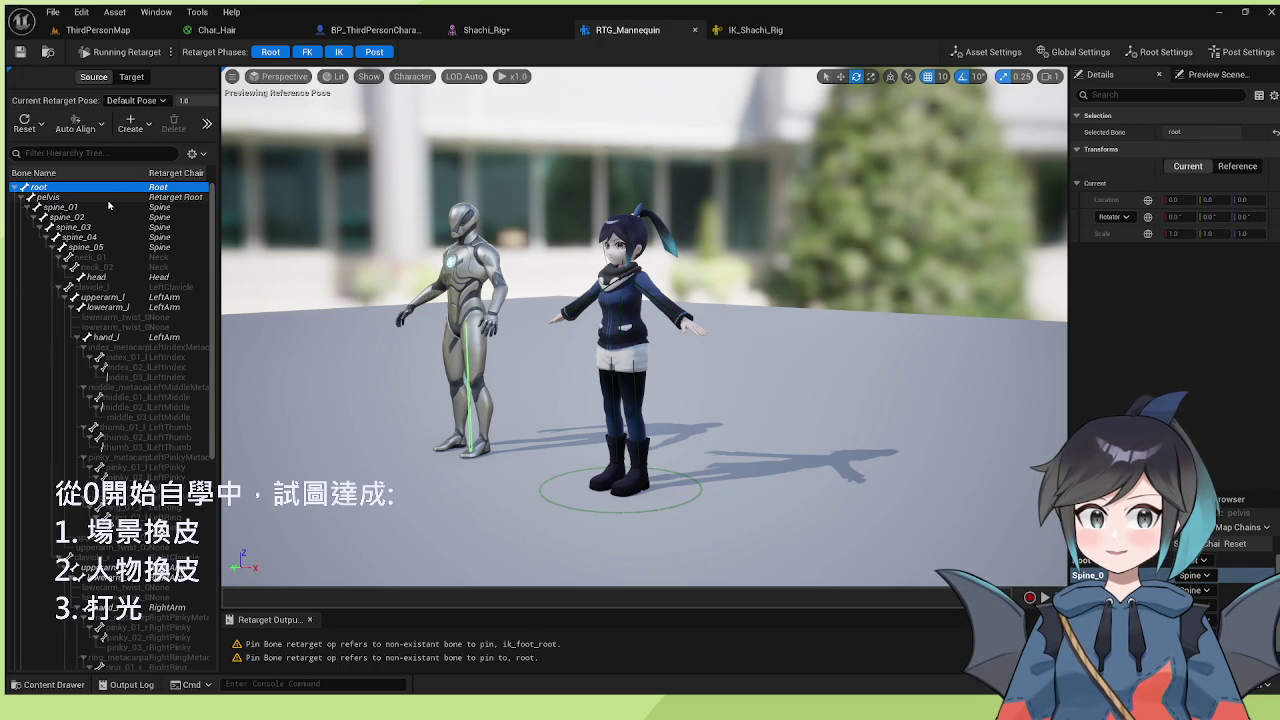
click(108, 198)
click(107, 207)
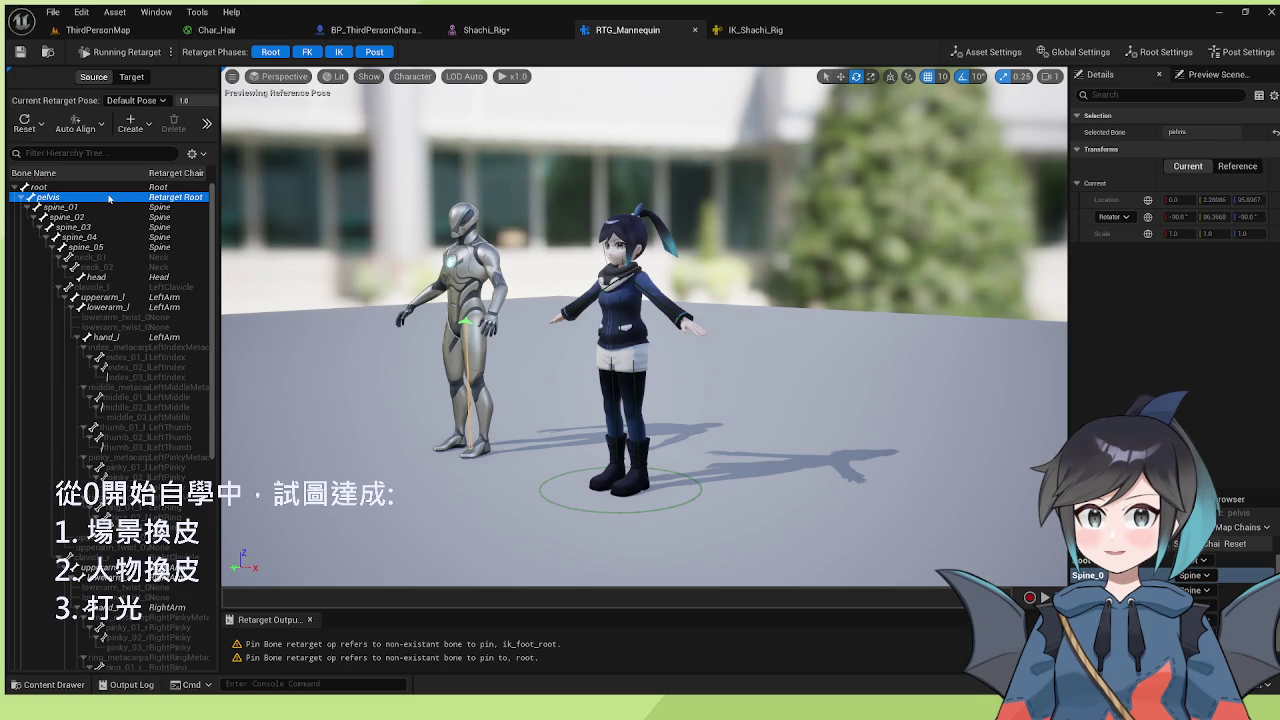
click(110, 188)
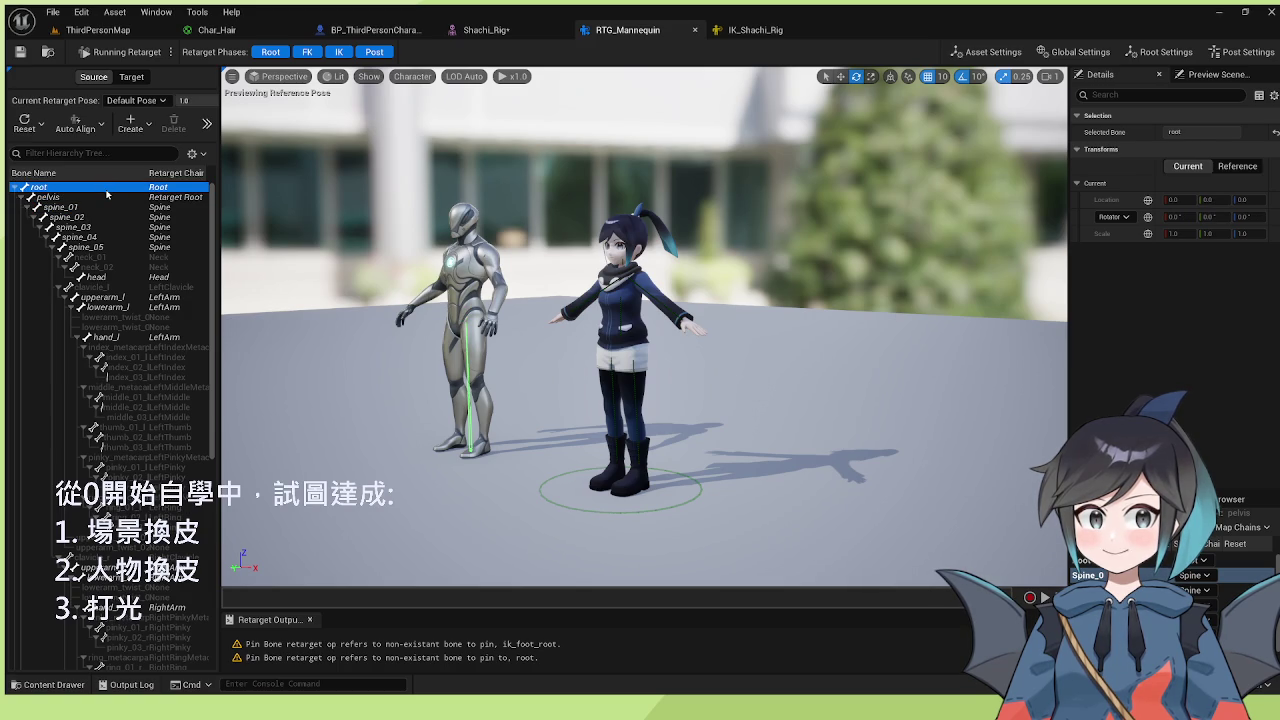
click(108, 197)
click(131, 77)
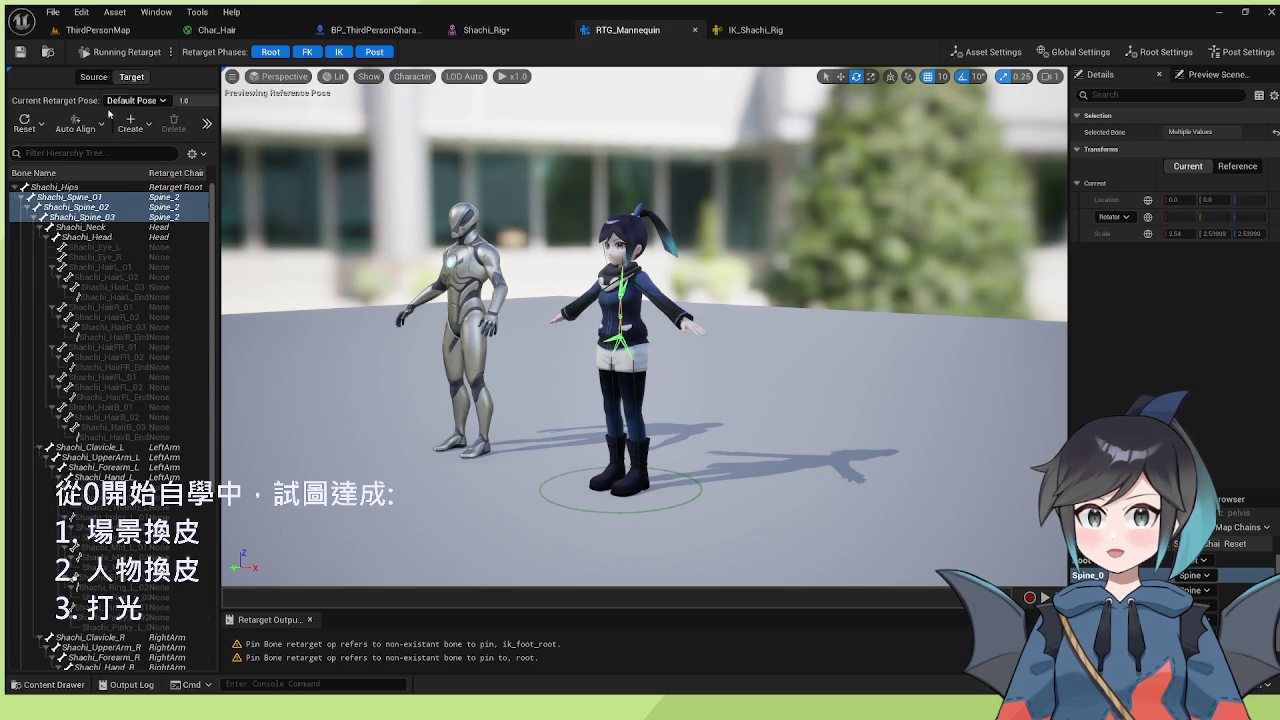
click(78, 198)
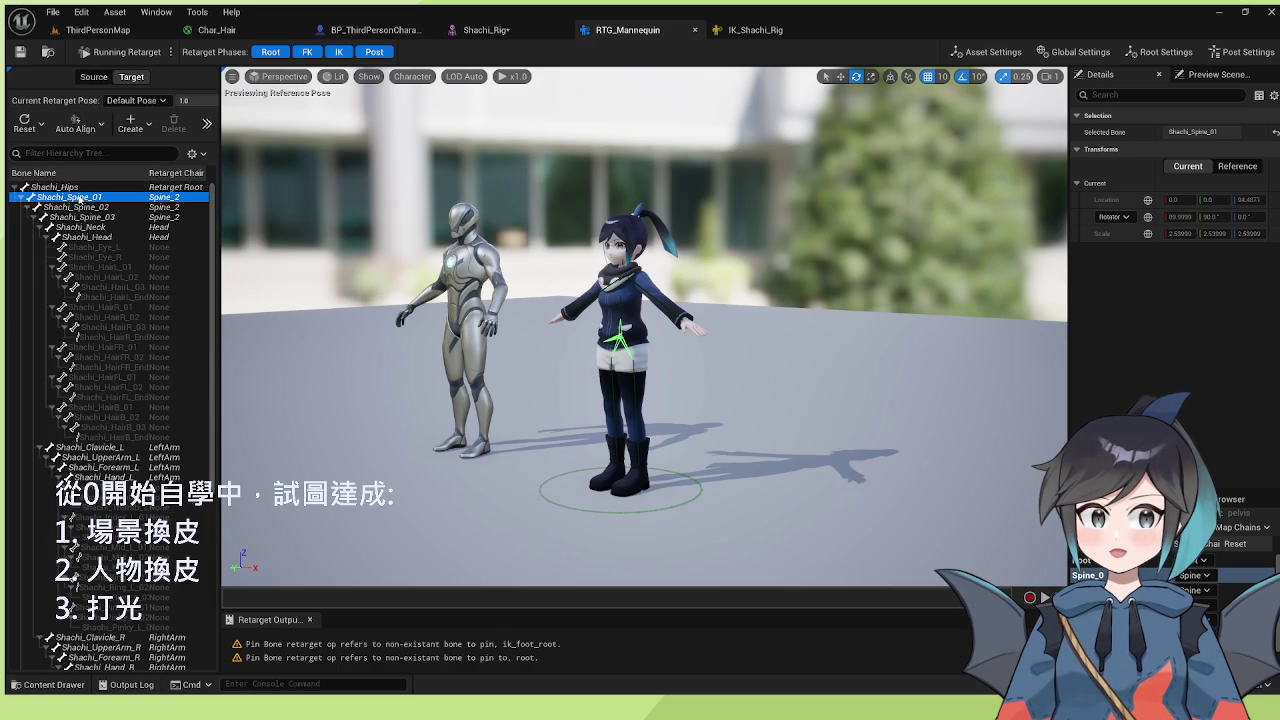
- Select Shachi_Hips and show Root Settings: Rotation and Translation Alpha 1.0, Blend to Source 0.0
click(78, 188)
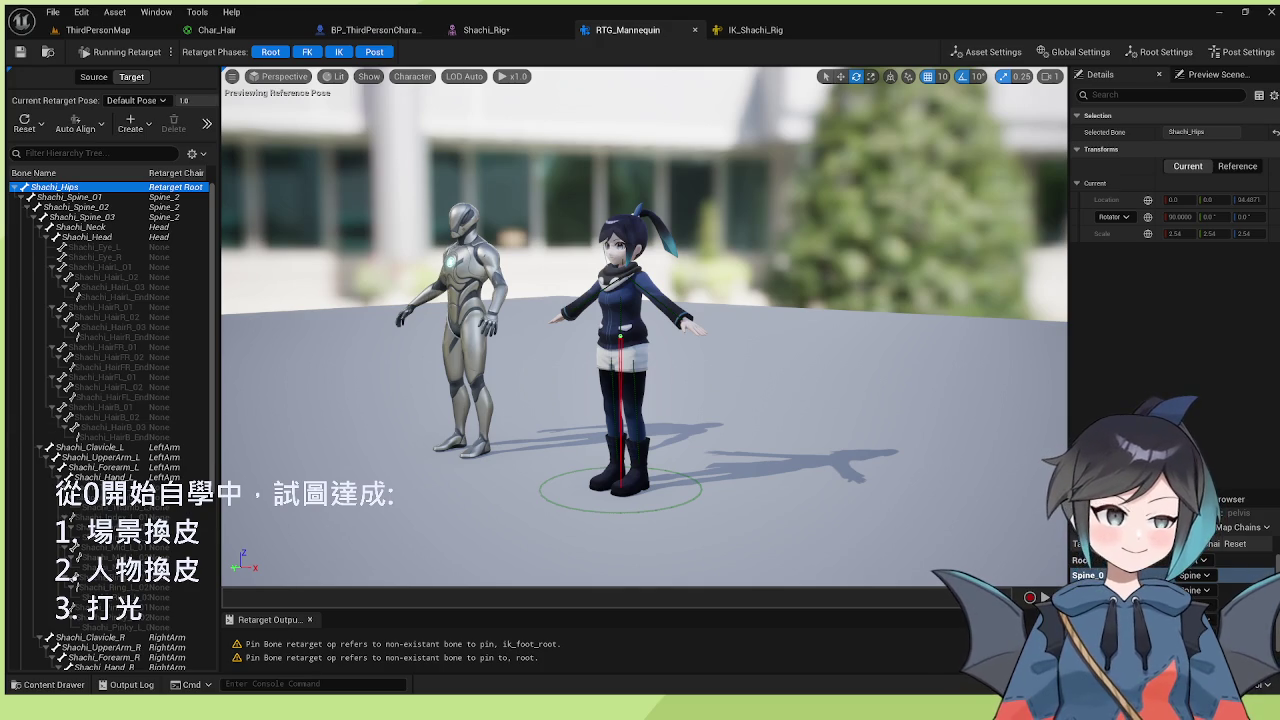
click(1160, 51)
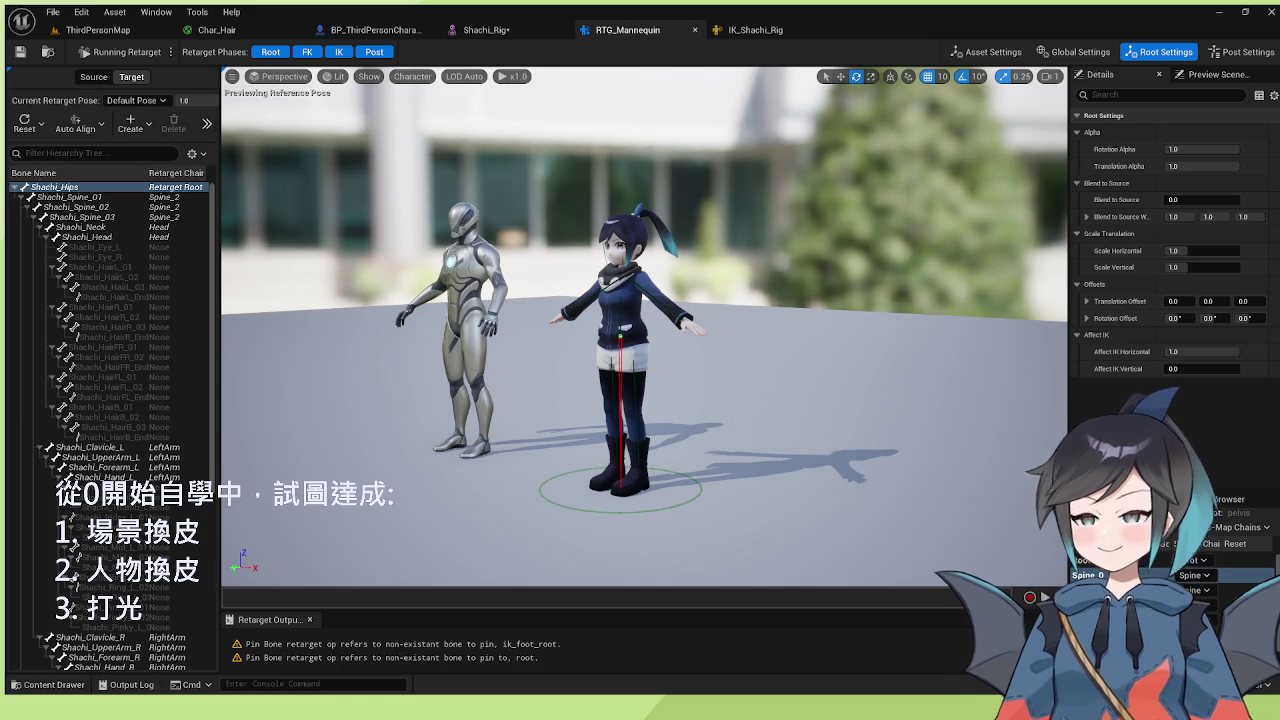
- Disable the FK retarget phase and preview MM_Jump on the mannequin and Shachi
click(307, 51)
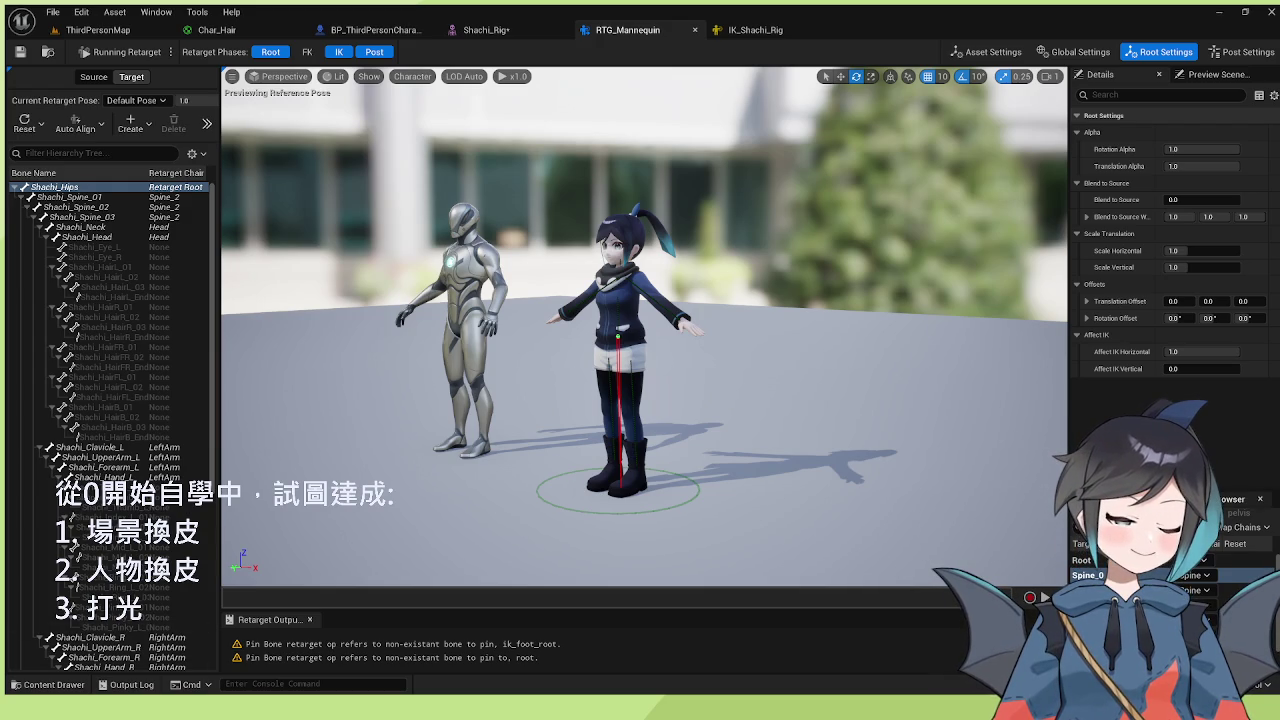
click(1226, 500)
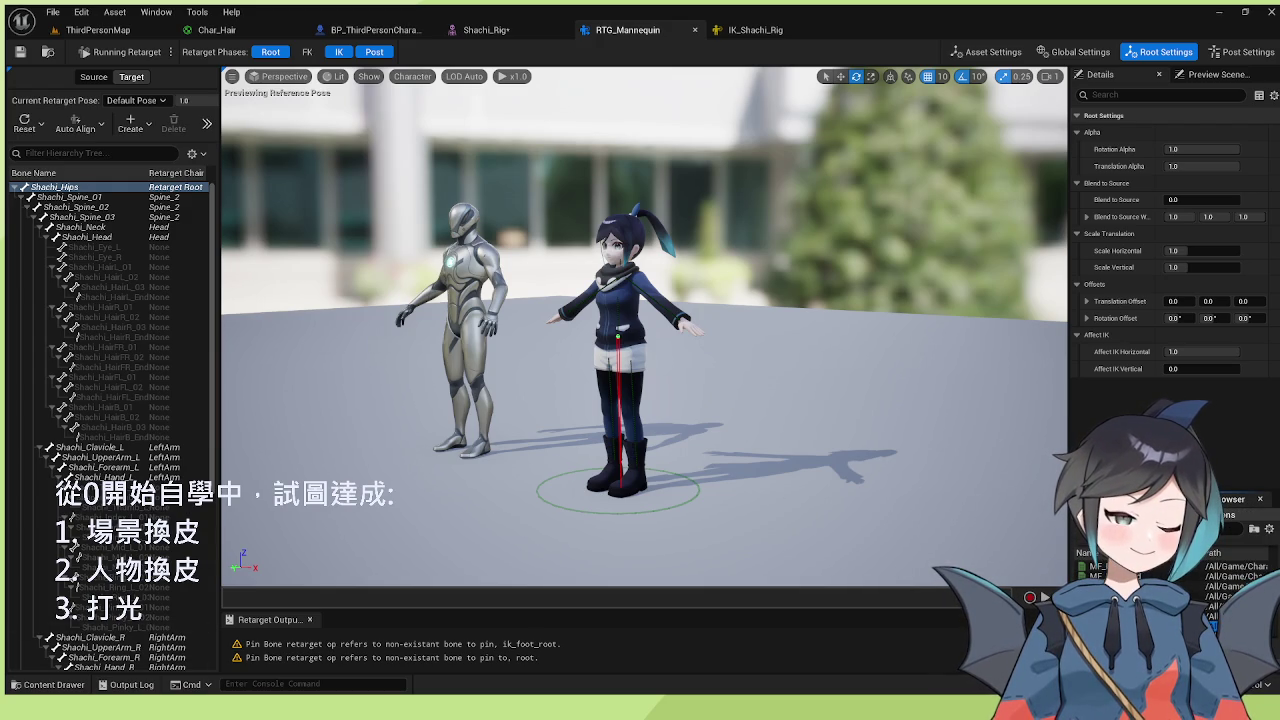
click(1212, 616)
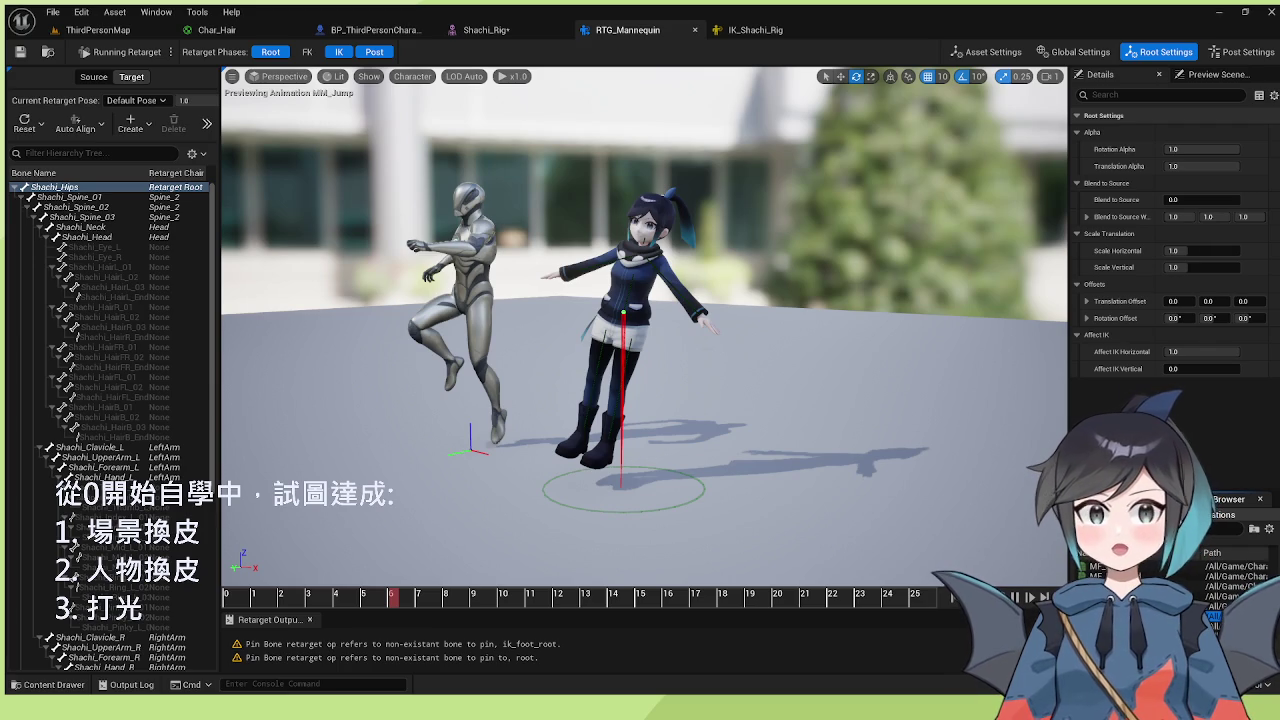
- Turn the FK, IK and Root retarget phases back on, then switch to editing Shachi's retarget pose
click(307, 52)
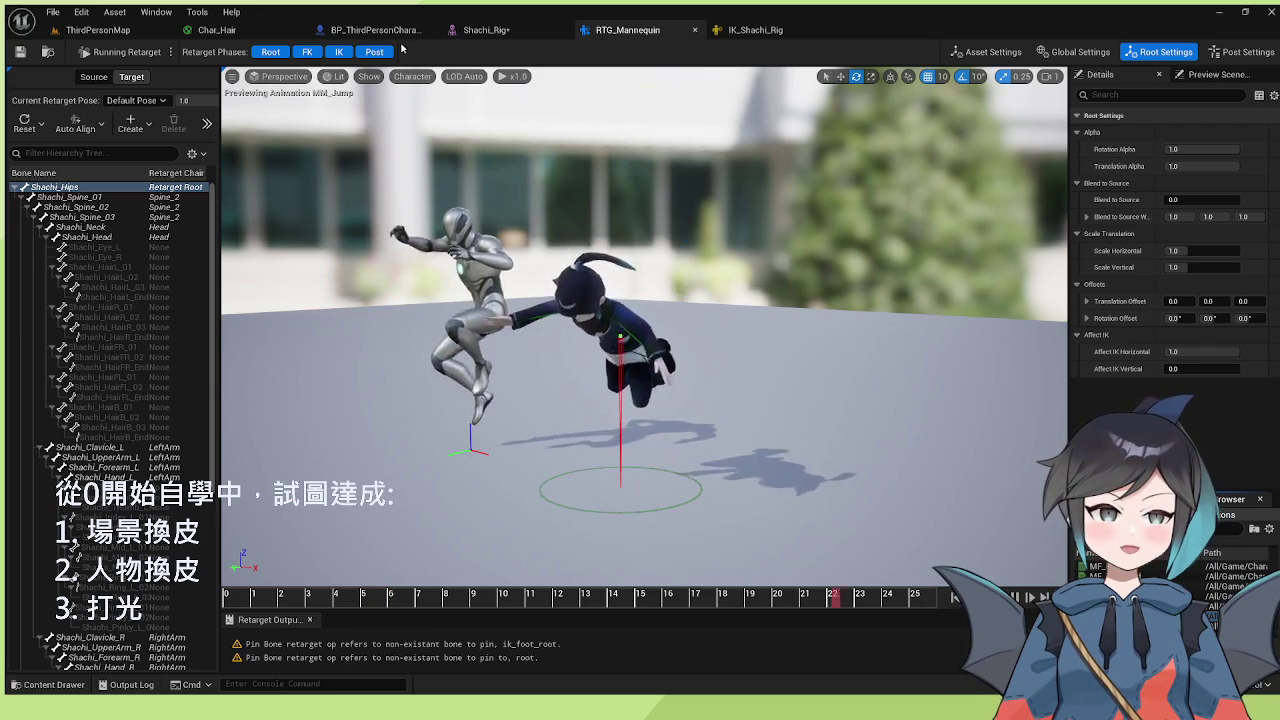
click(338, 52)
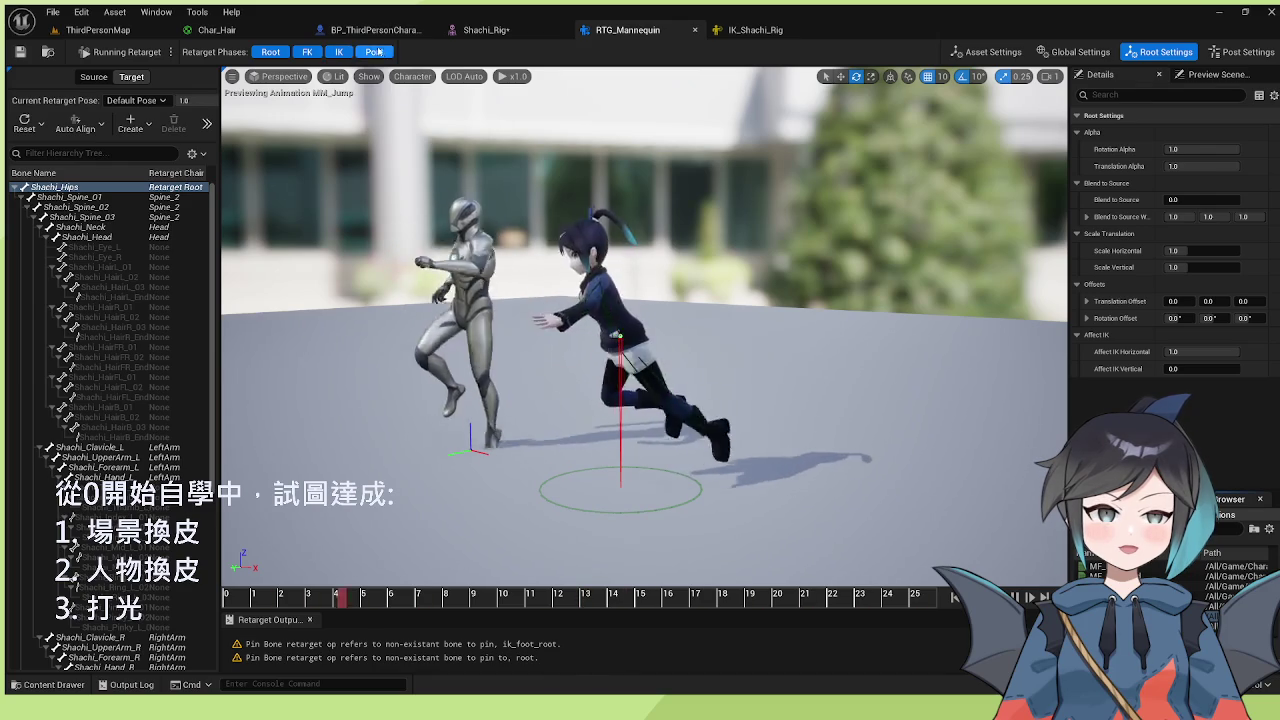
click(265, 53)
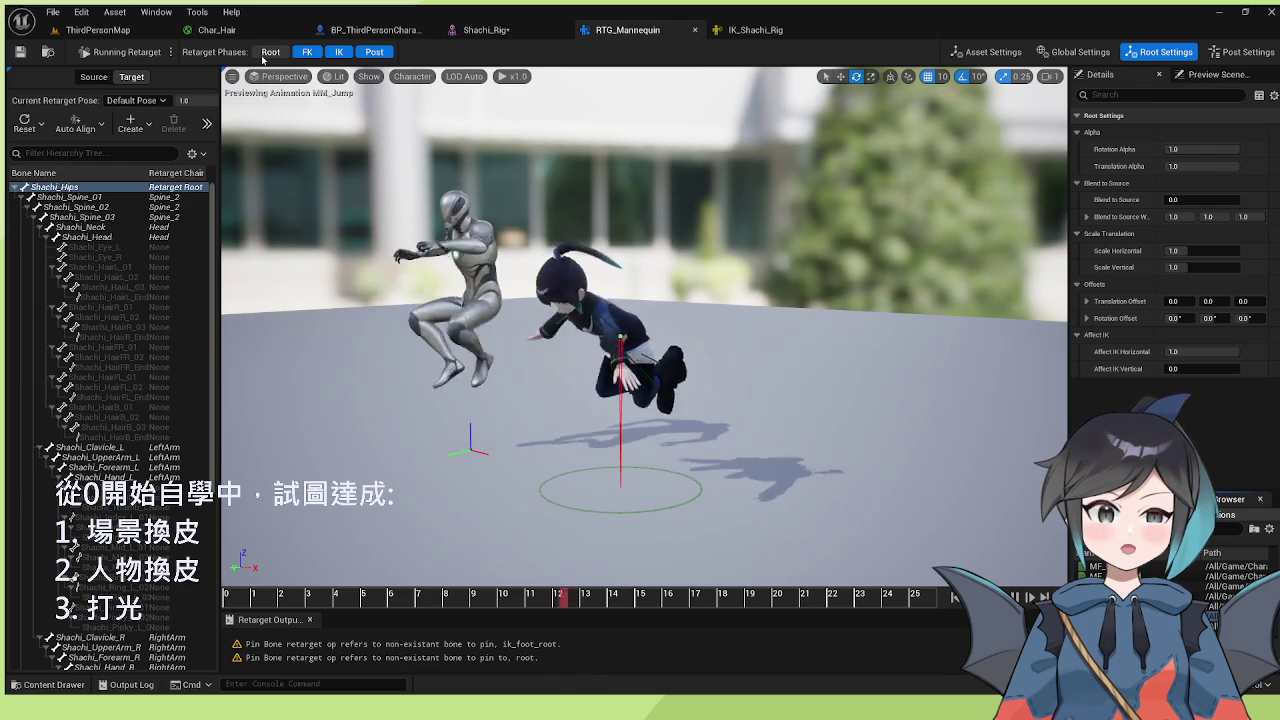
click(267, 53)
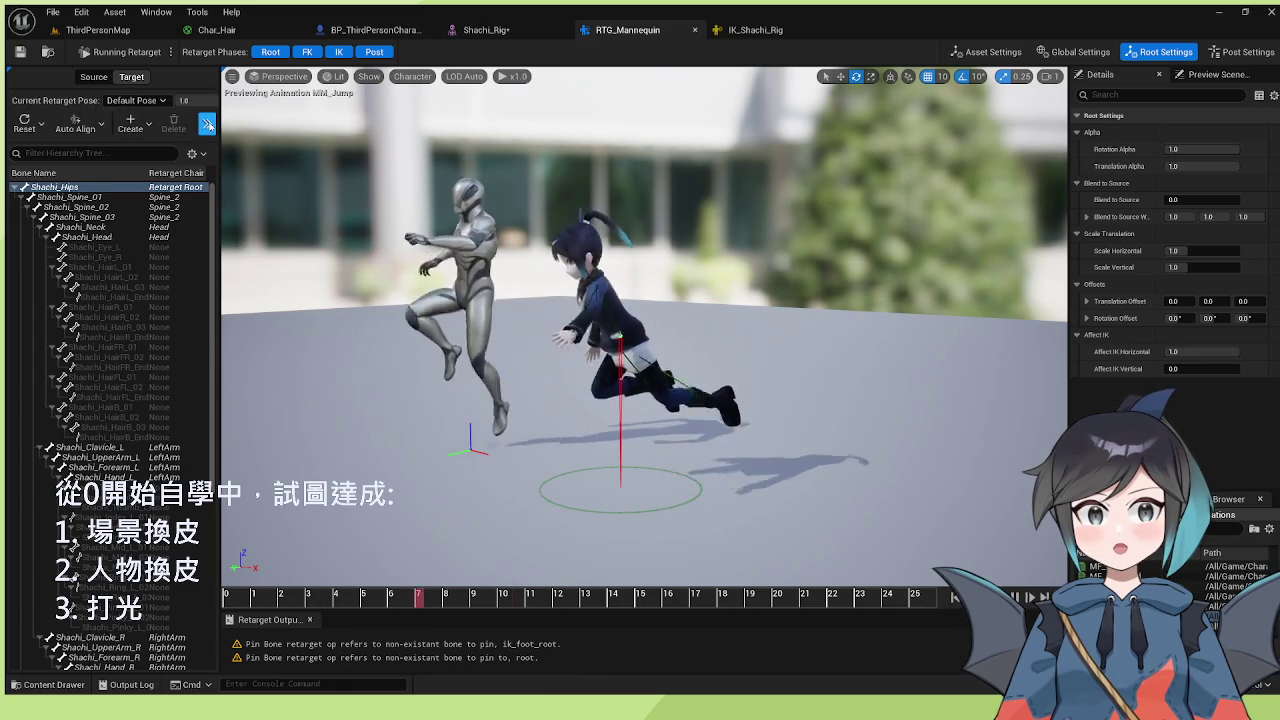
click(115, 52)
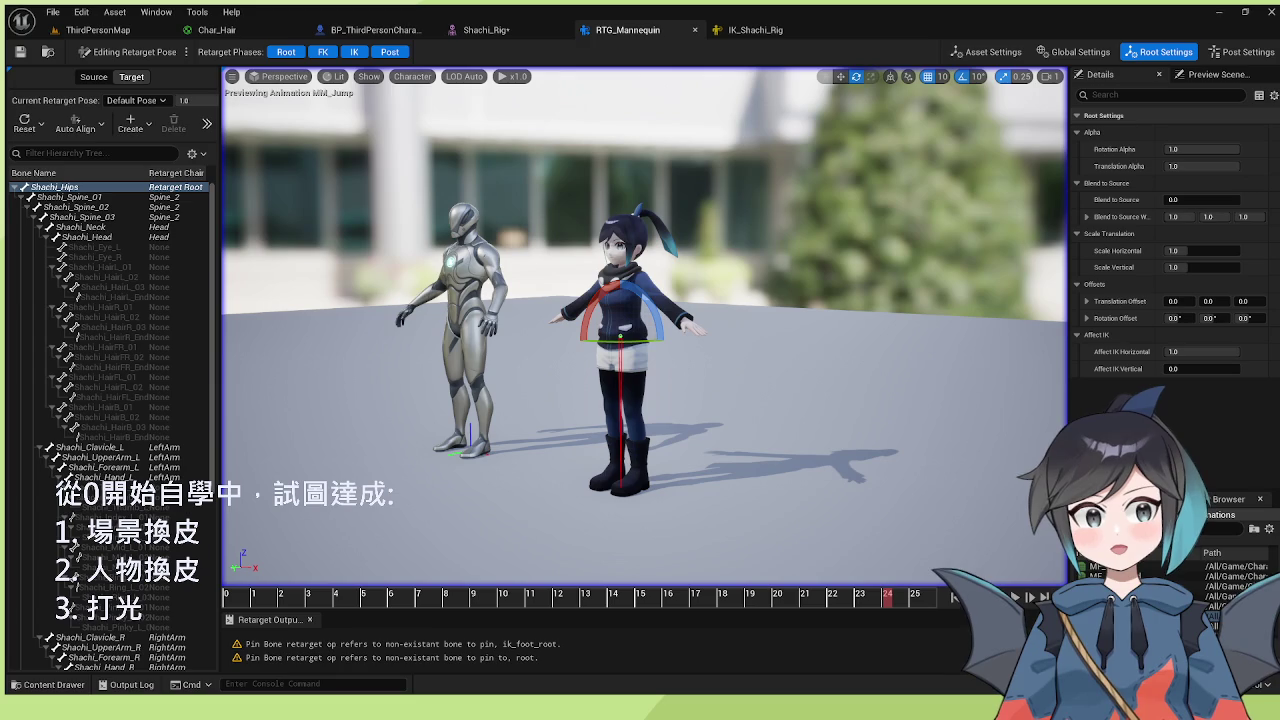
- Set Shachi's current retarget pose to T Pose and resume running the MM_Jump retarget
click(185, 100)
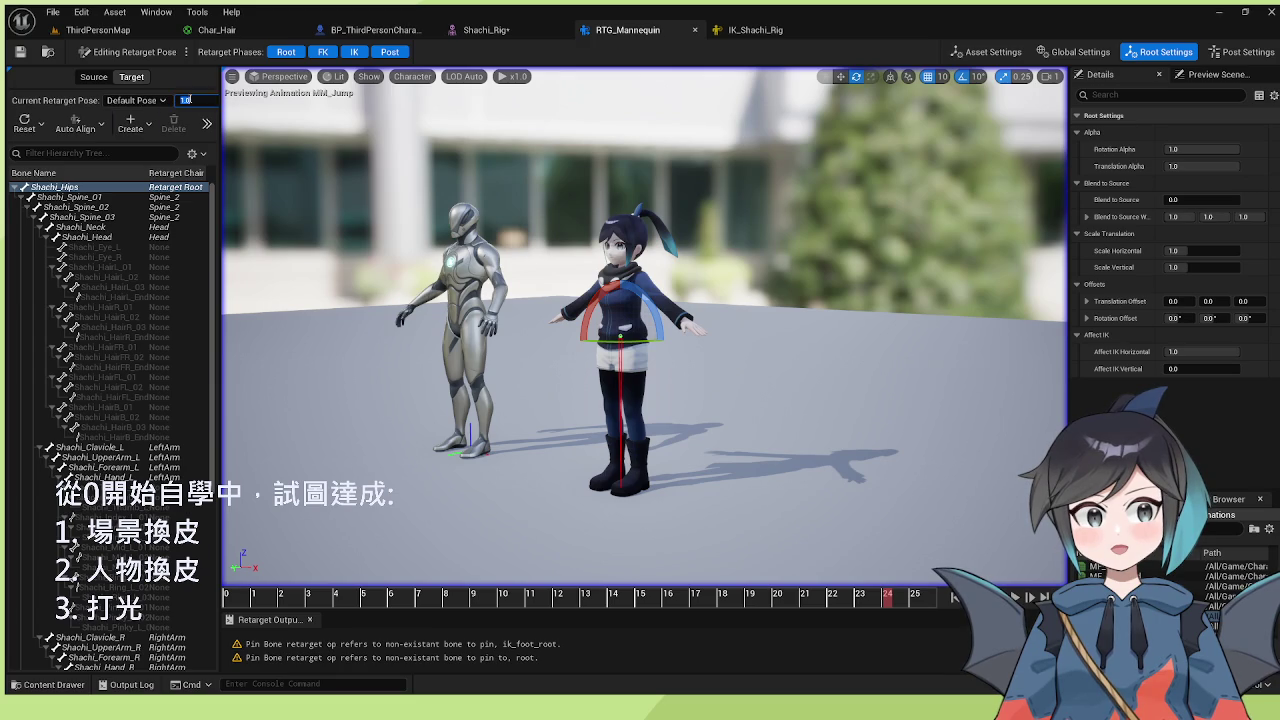
mouse_move(221, 84)
mouse_down()
mouse_move(349, 84)
mouse_move(258, 86)
mouse_up()
click(212, 100)
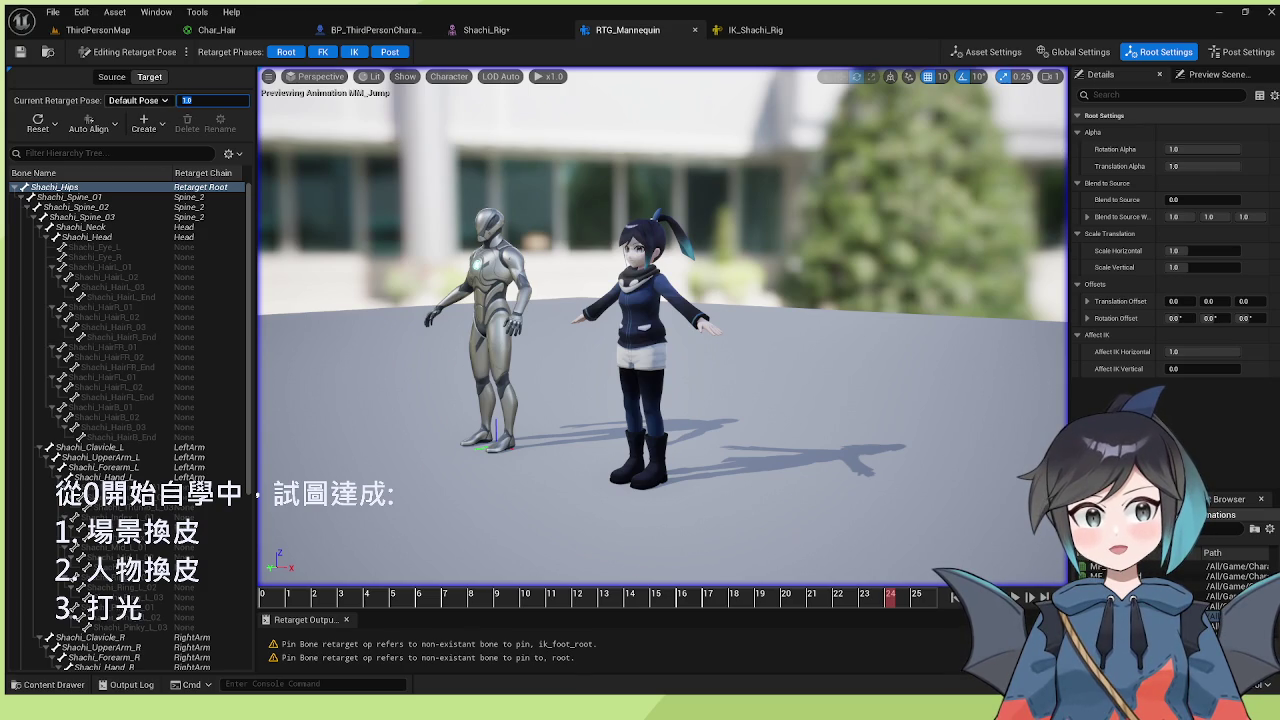
click(143, 124)
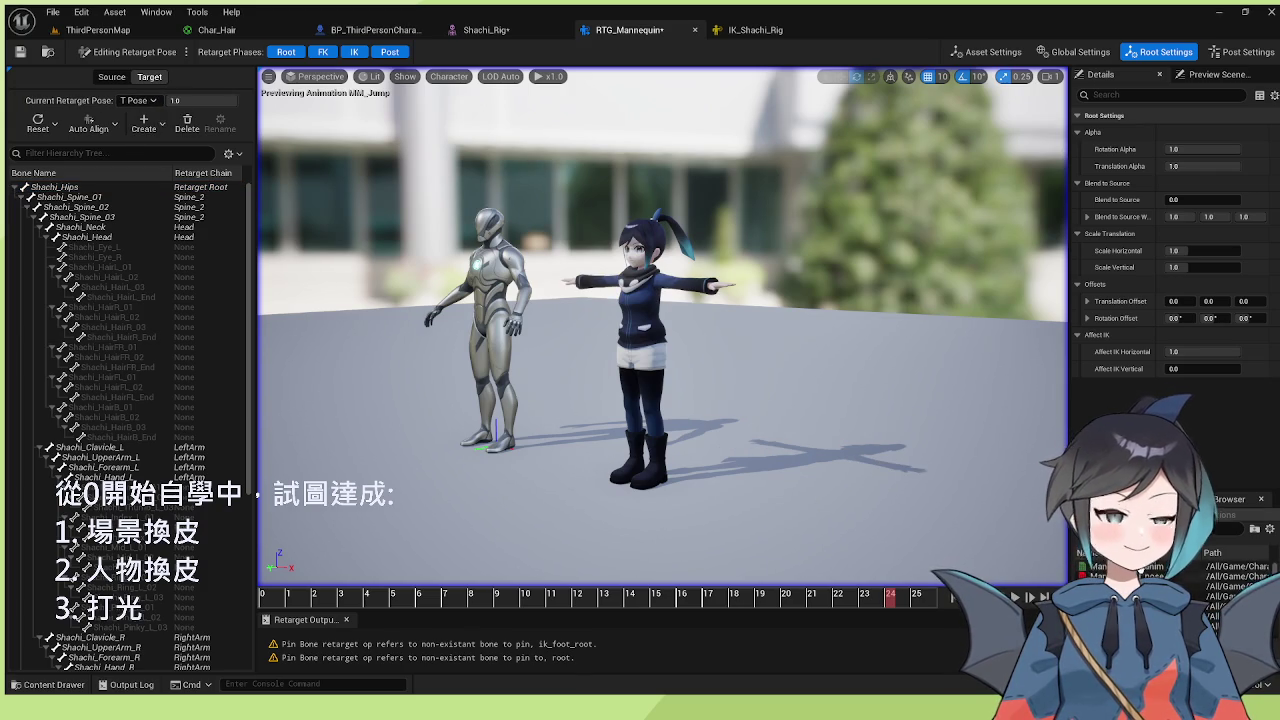
click(1205, 597)
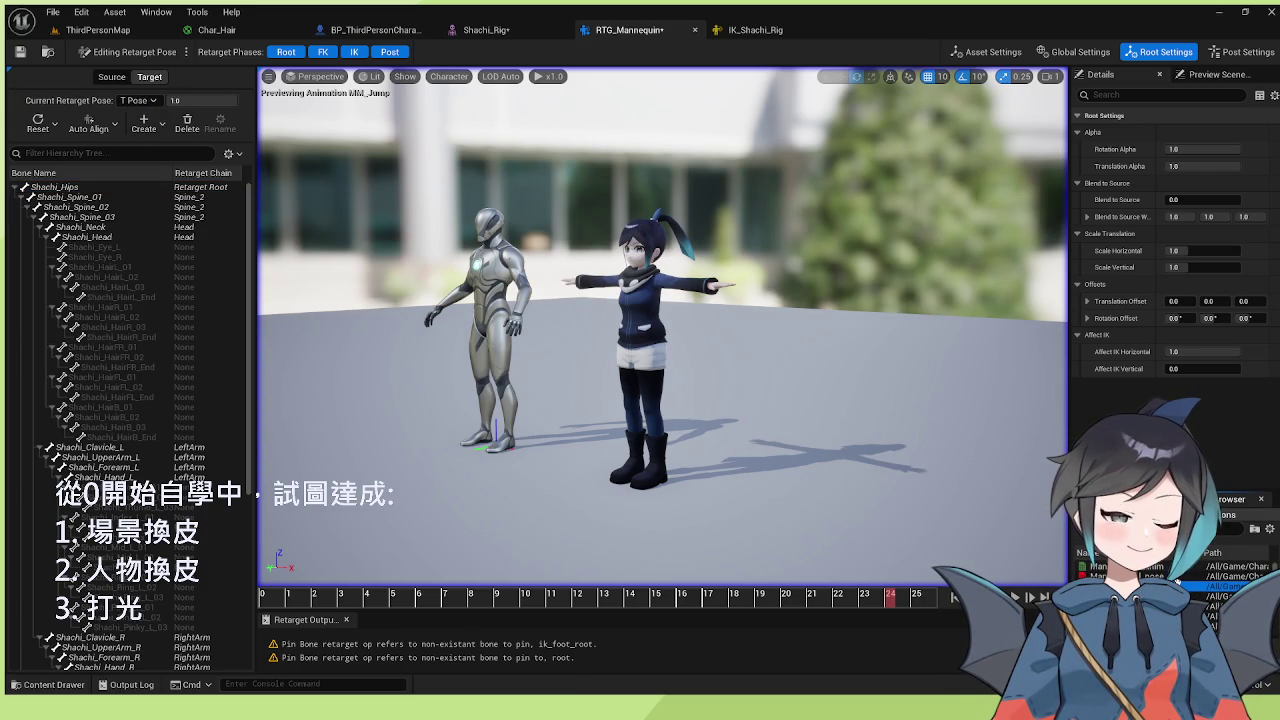
click(125, 51)
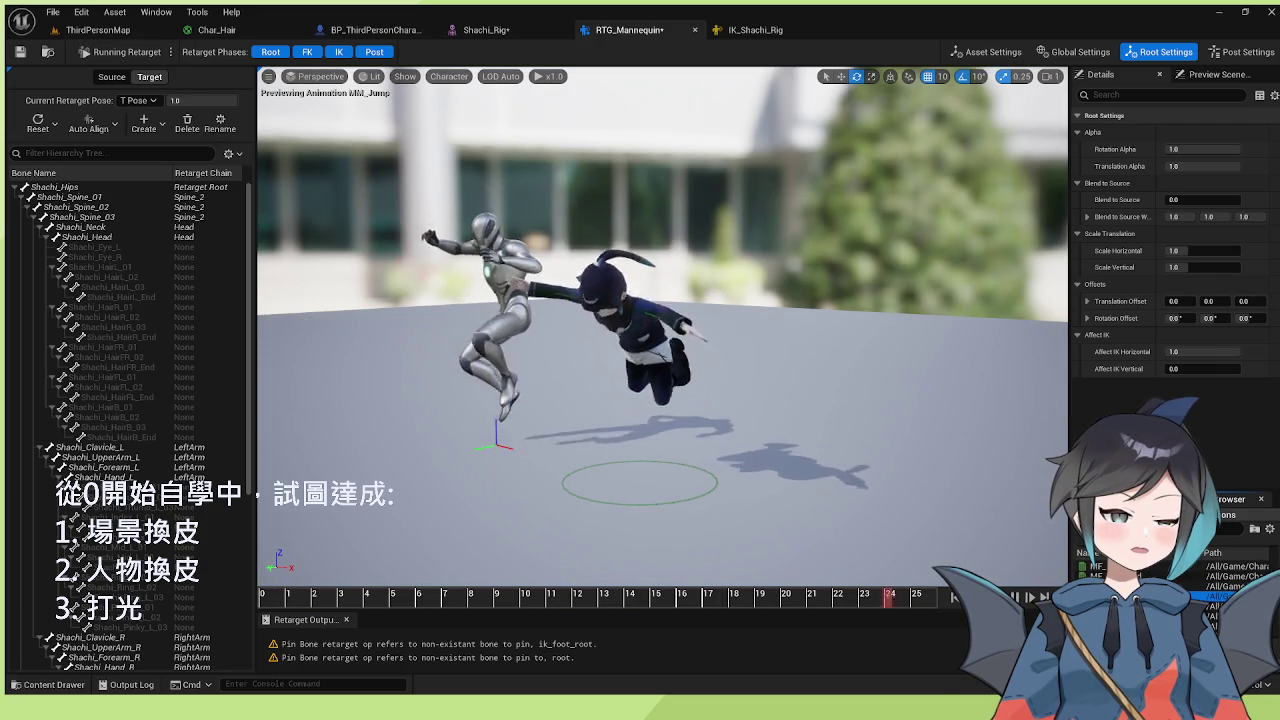
- Preview MF_Walk_Fwd, then MF_Run_Fwd, settling on MF_Idle for both characters
click(1240, 586)
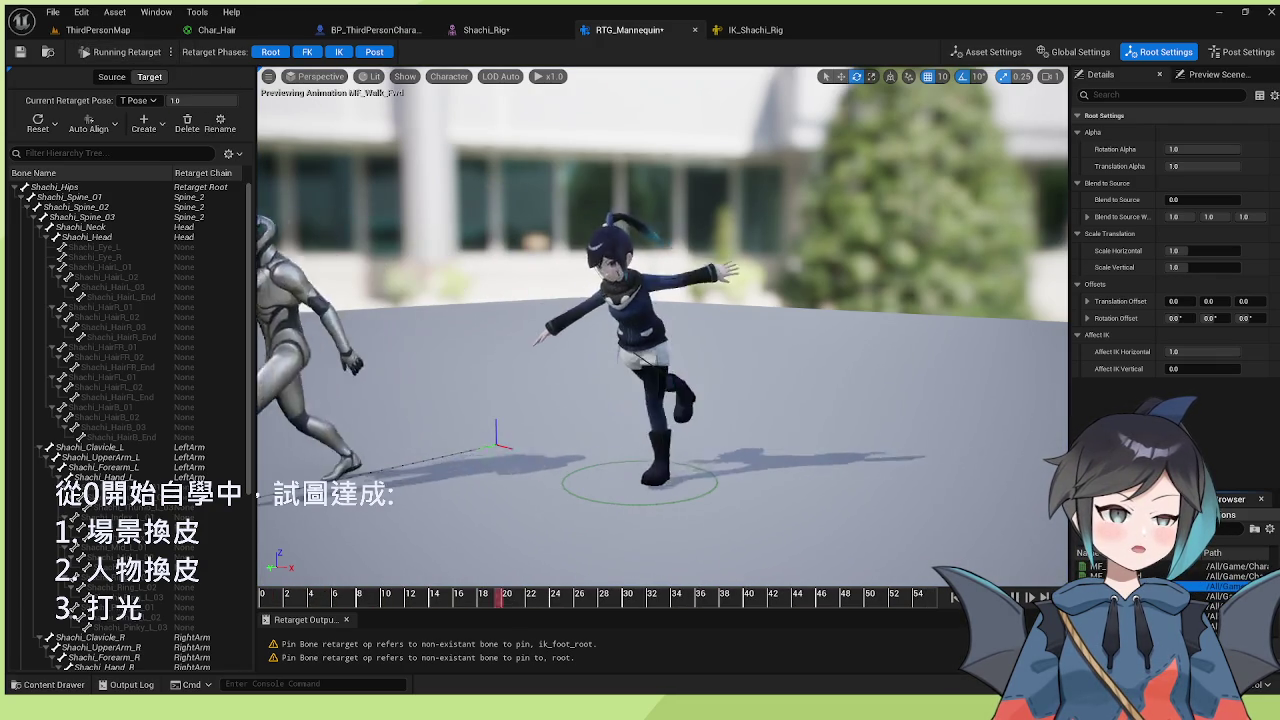
click(1240, 576)
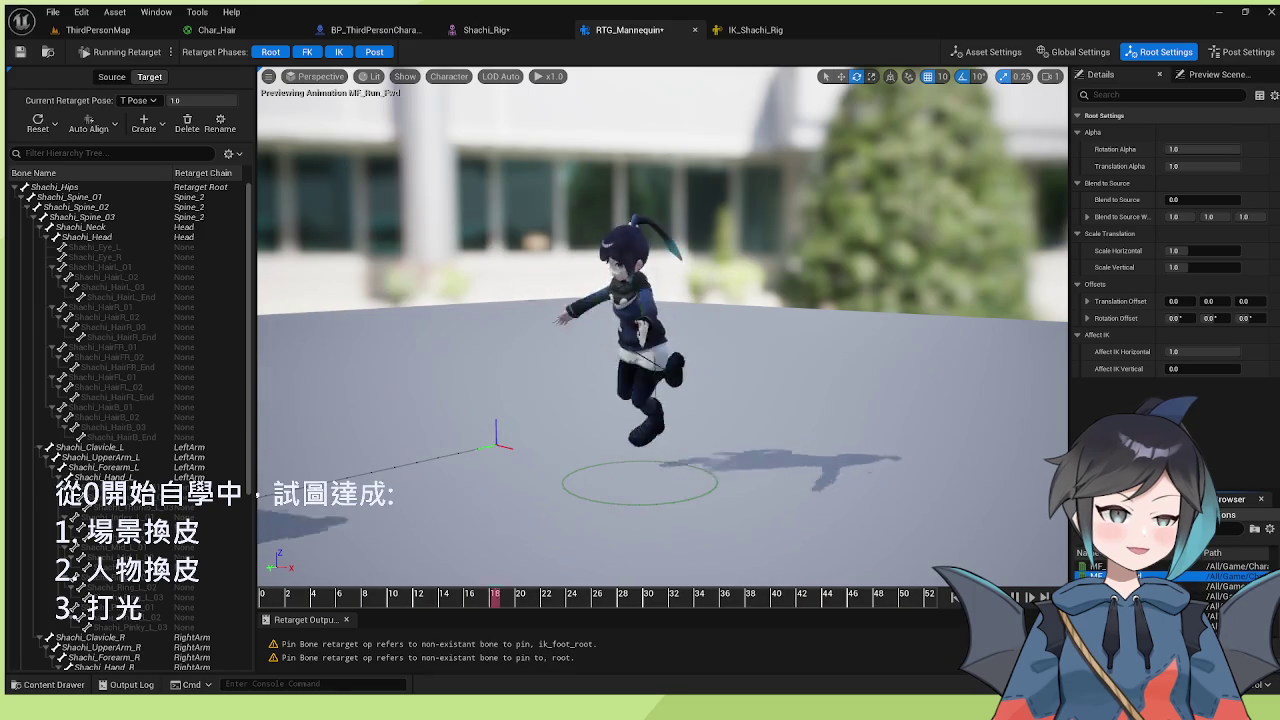
click(1240, 566)
drag(521, 438, 625, 422)
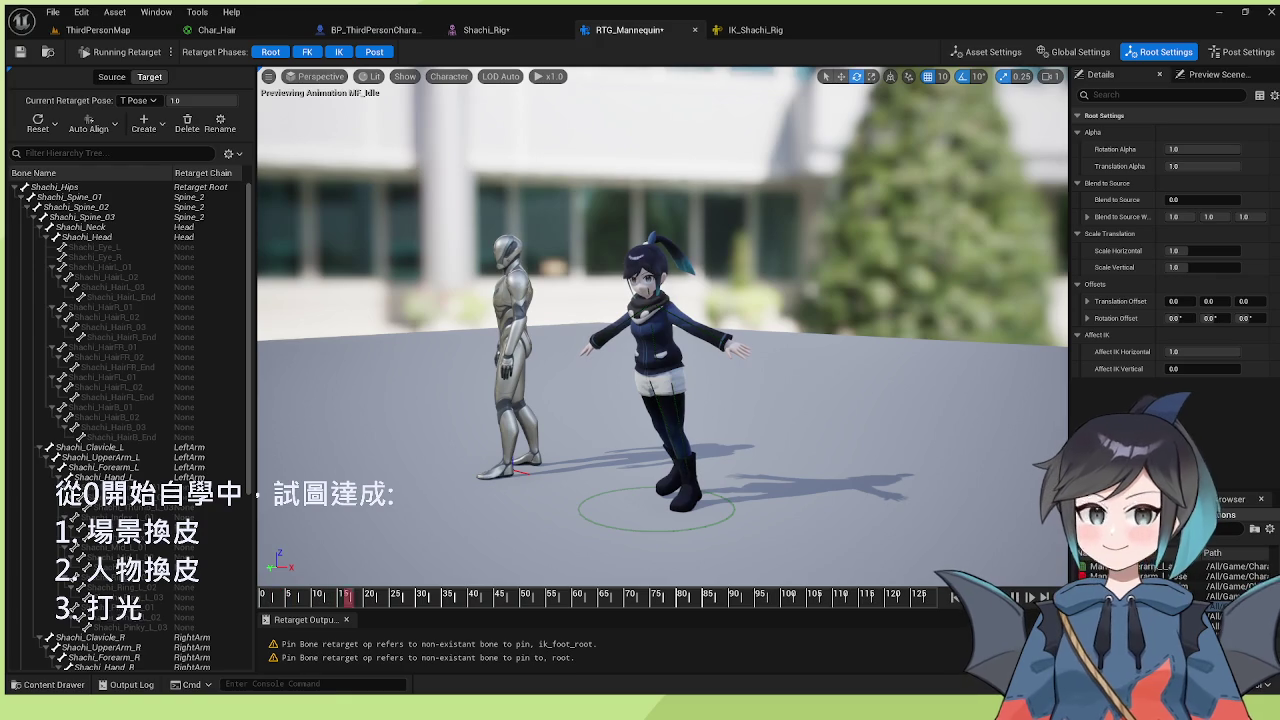
- Switch Shachi's current retarget pose back to Default Pose
click(138, 100)
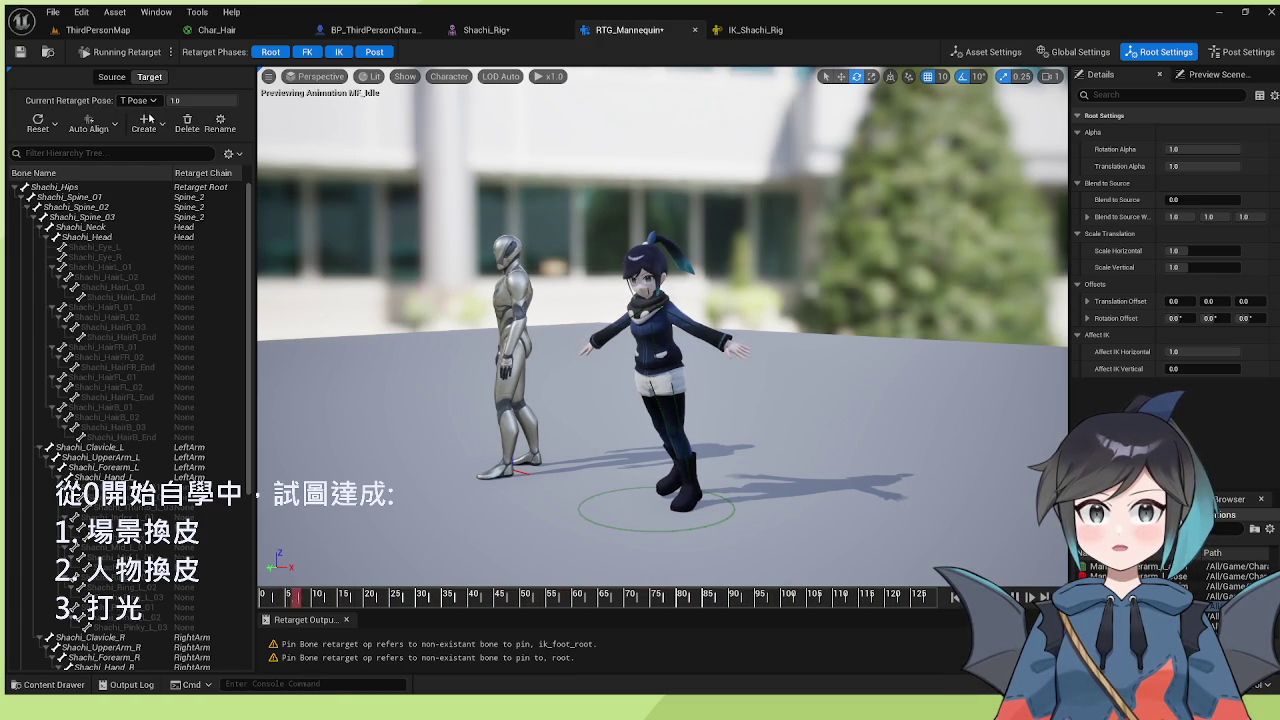
click(150, 124)
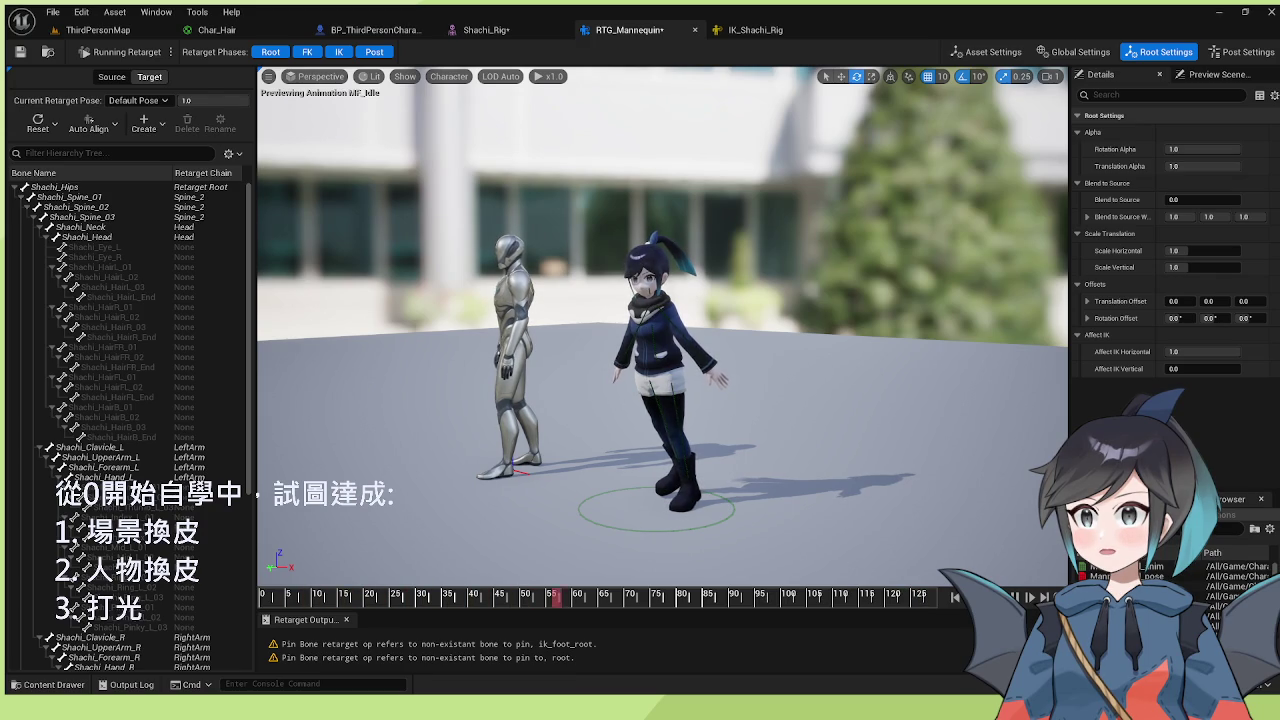
drag(390, 515, 500, 500)
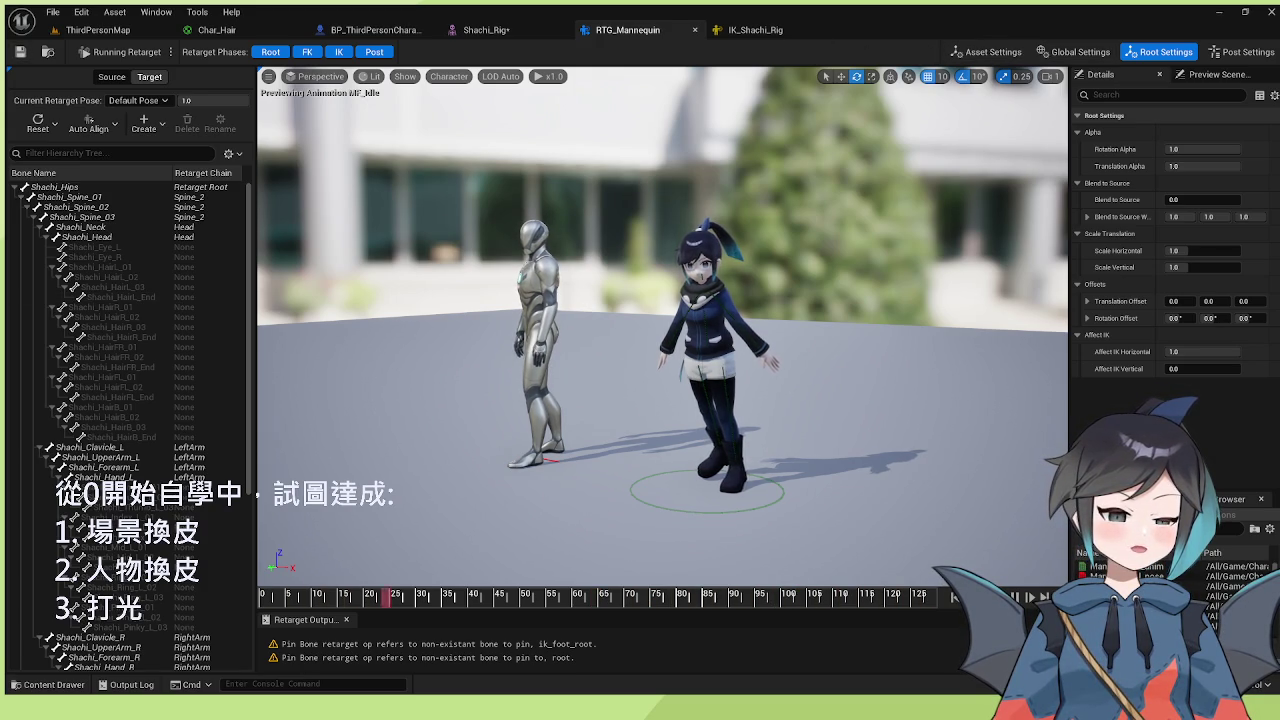
- Show the reference pose and view the post-phase retarget ops and root settings
click(704, 335)
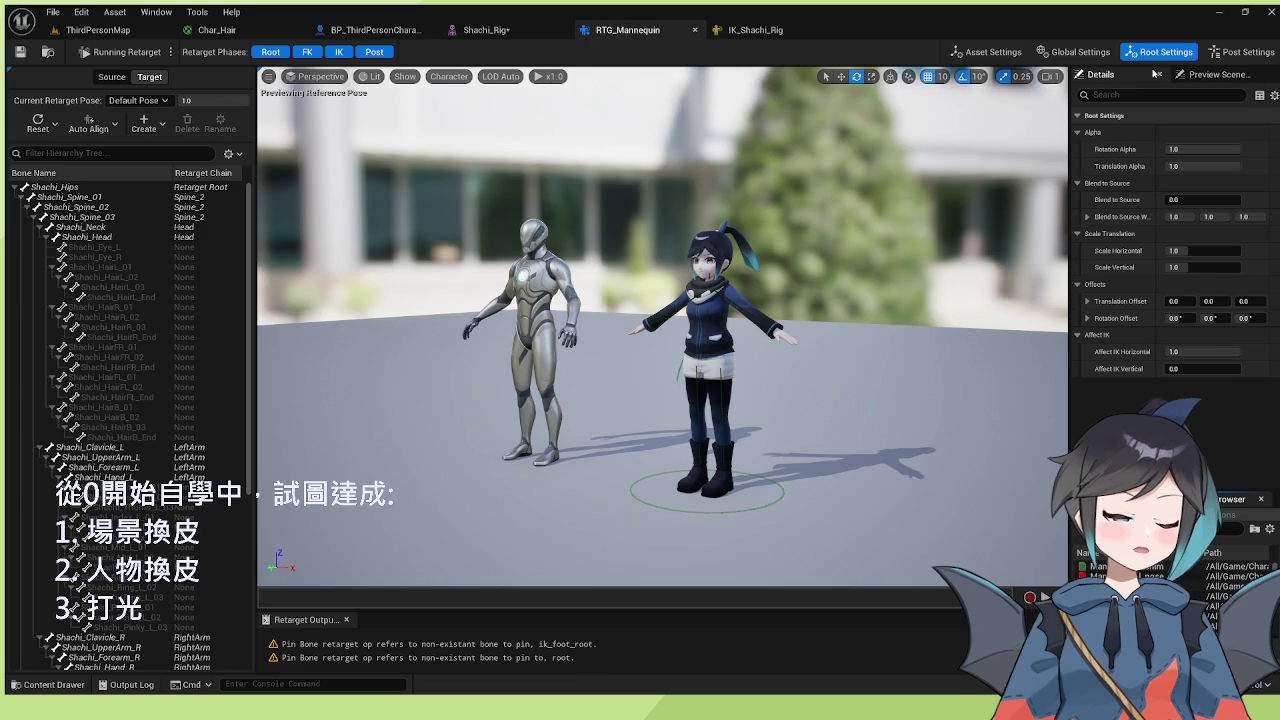
click(1243, 55)
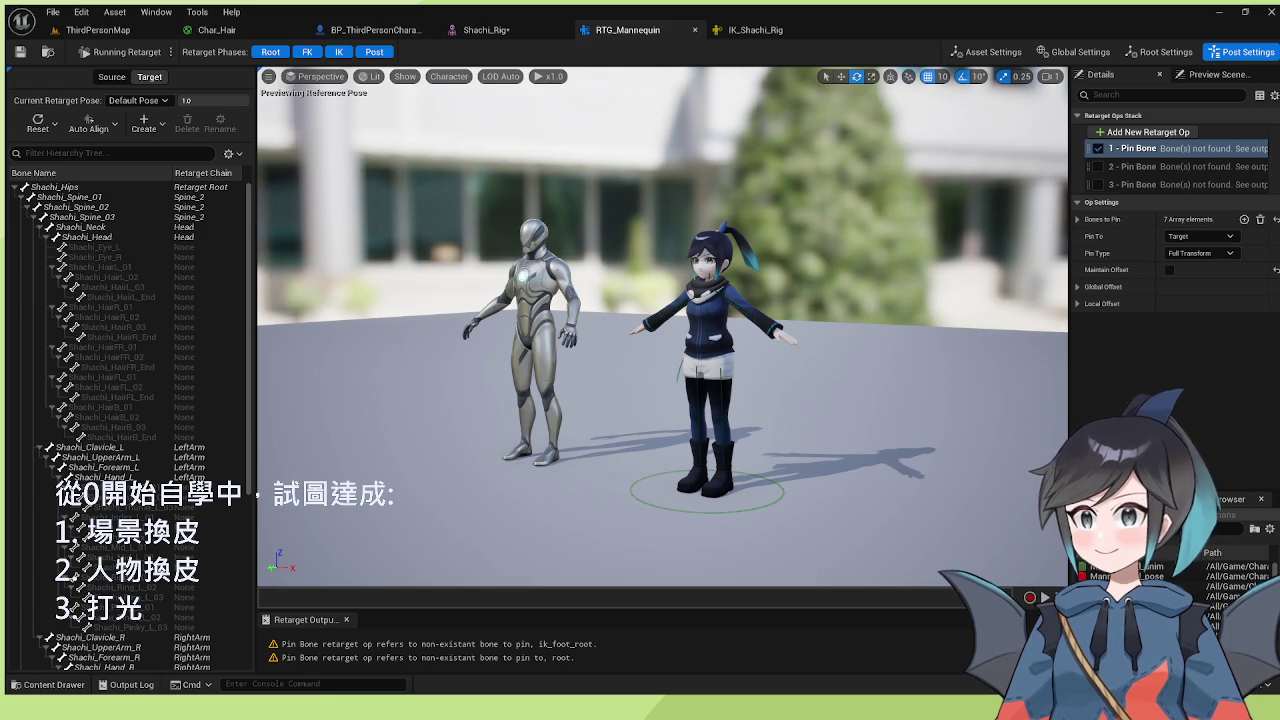
click(1160, 52)
- Review the global settings, asset settings and the chain mapping list
click(1075, 52)
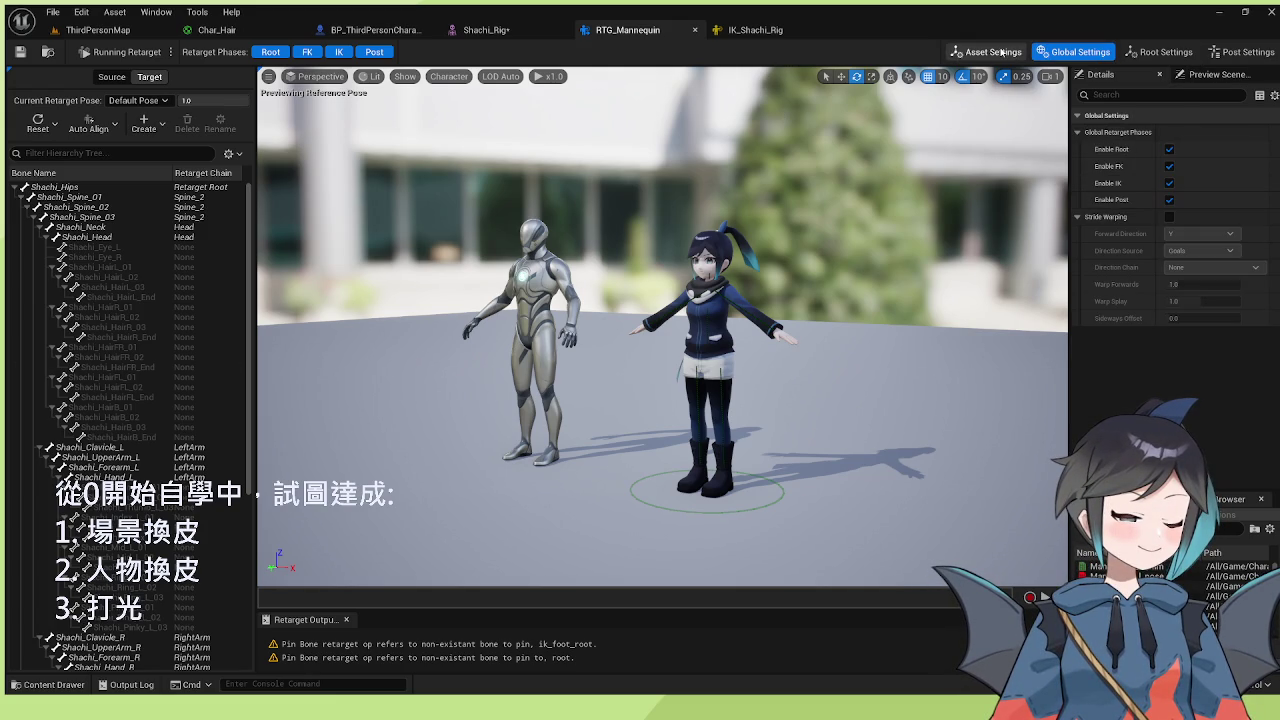
click(1000, 52)
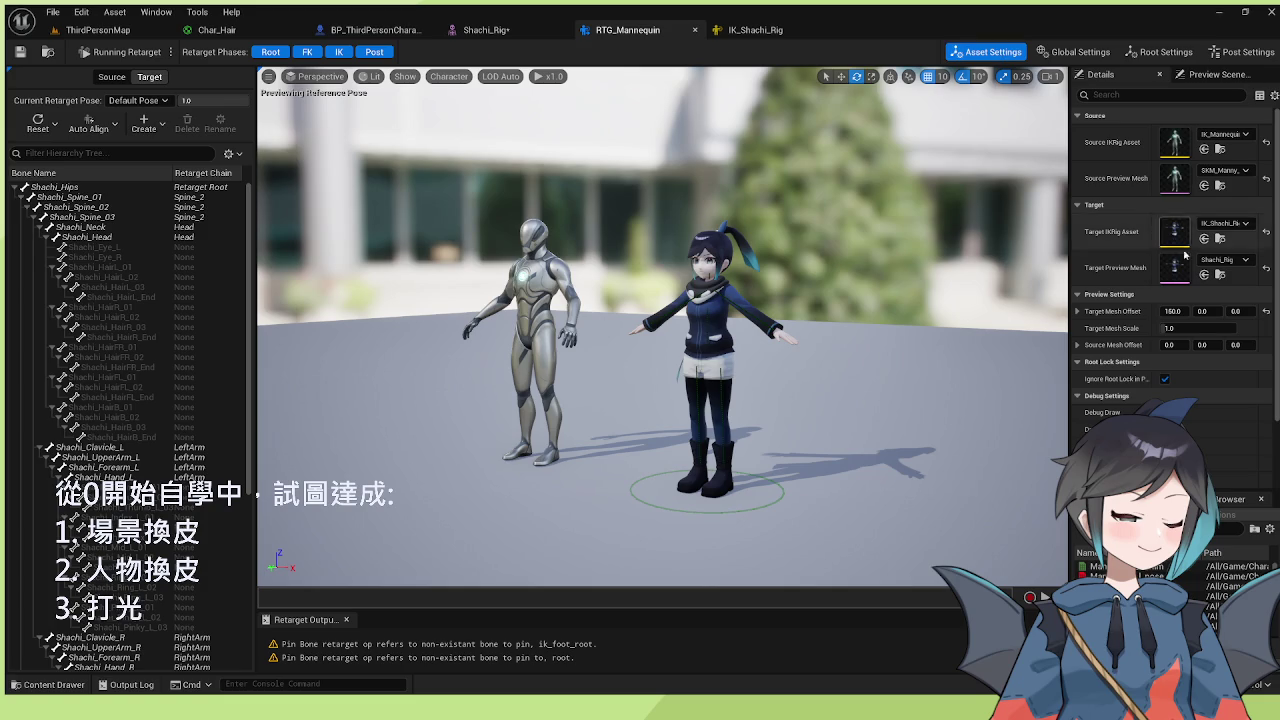
scroll(1175, 300, down, 3)
click(1120, 499)
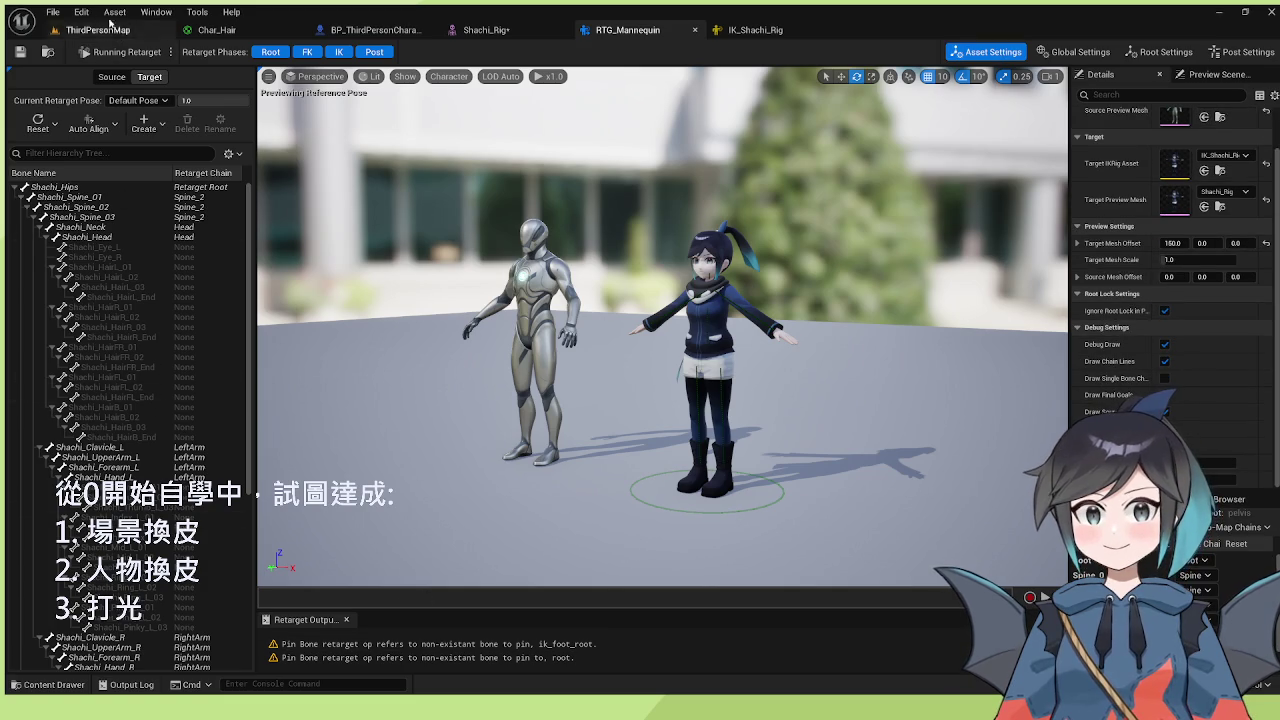
click(166, 118)
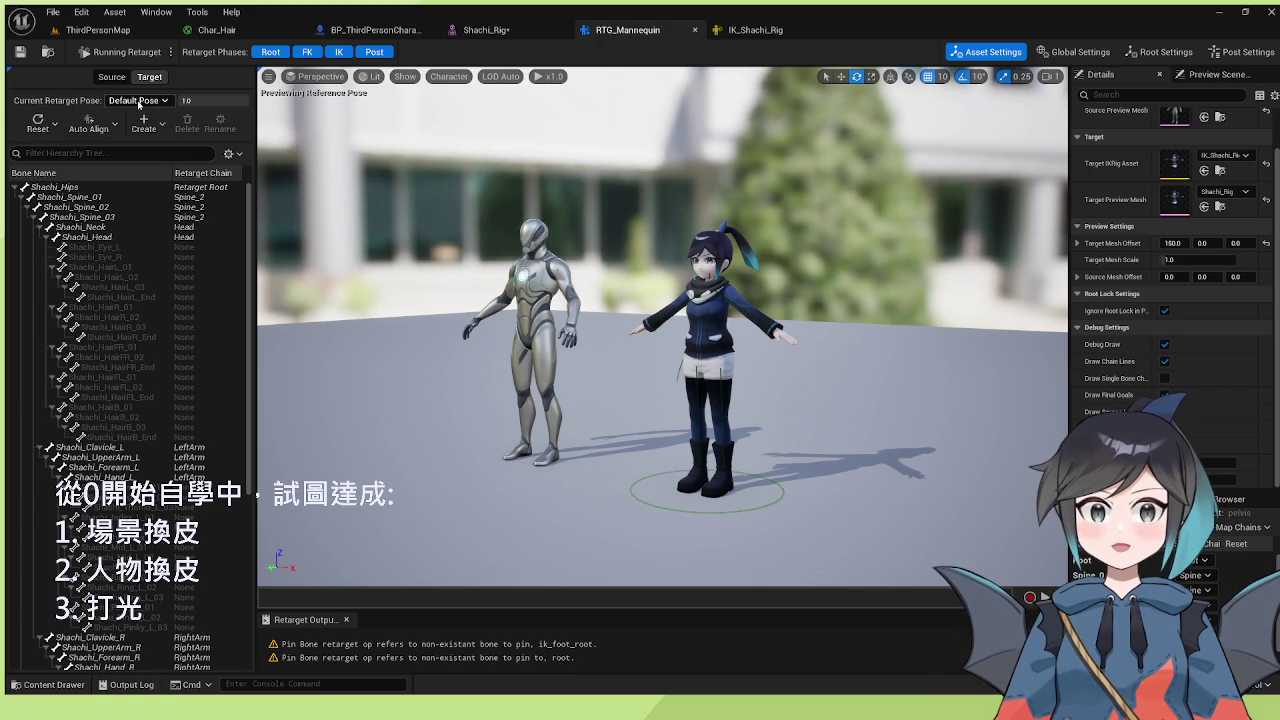
- Return to the animation asset list and preview MM_Idle on both characters
click(1225, 499)
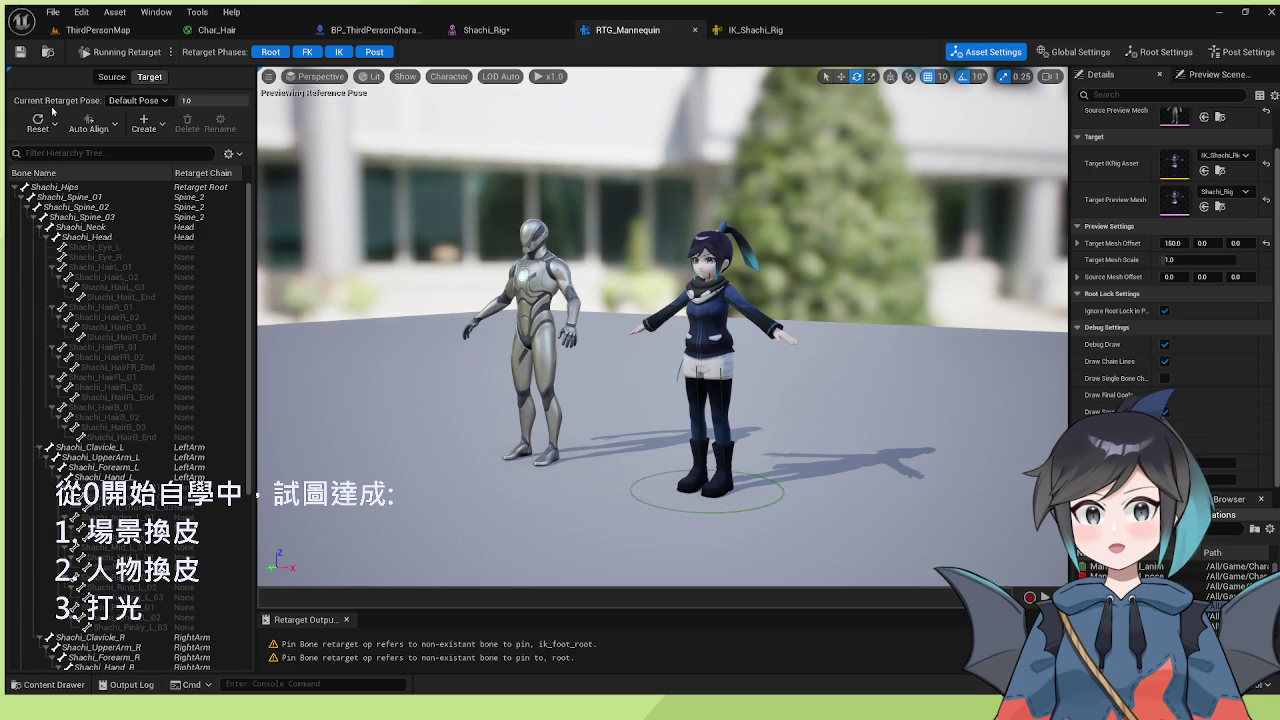
click(111, 127)
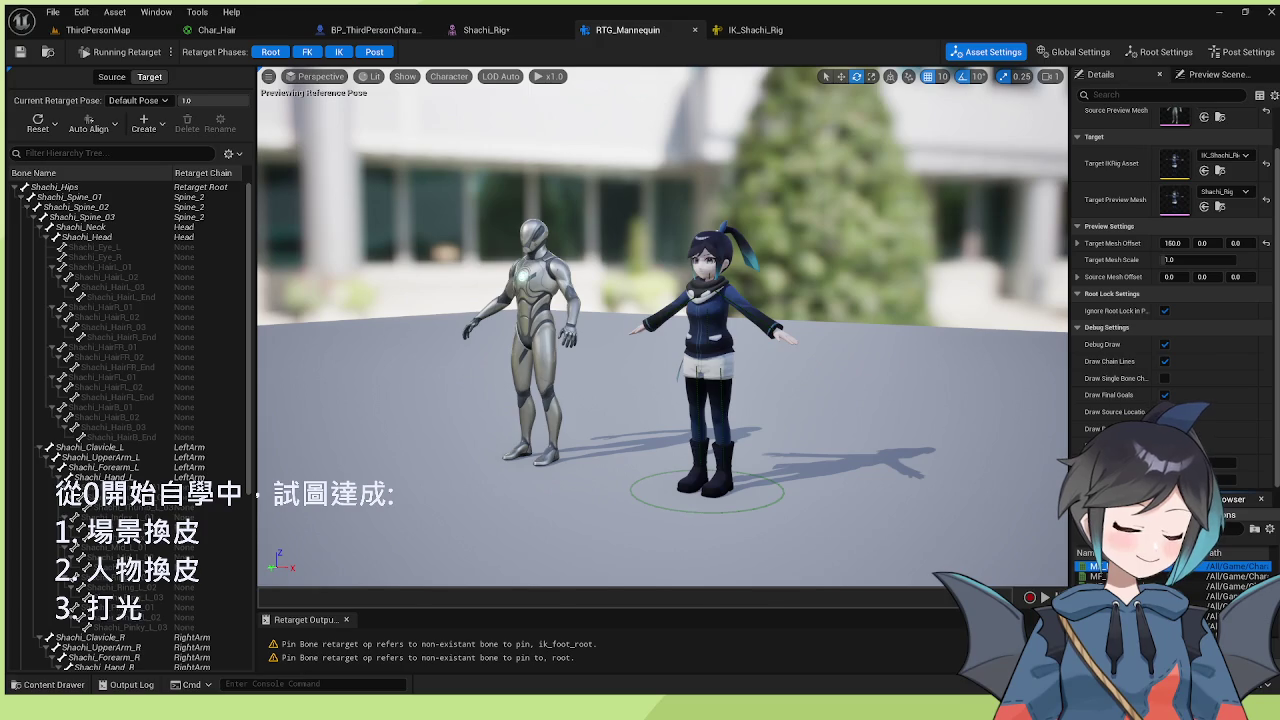
double_click(1210, 604)
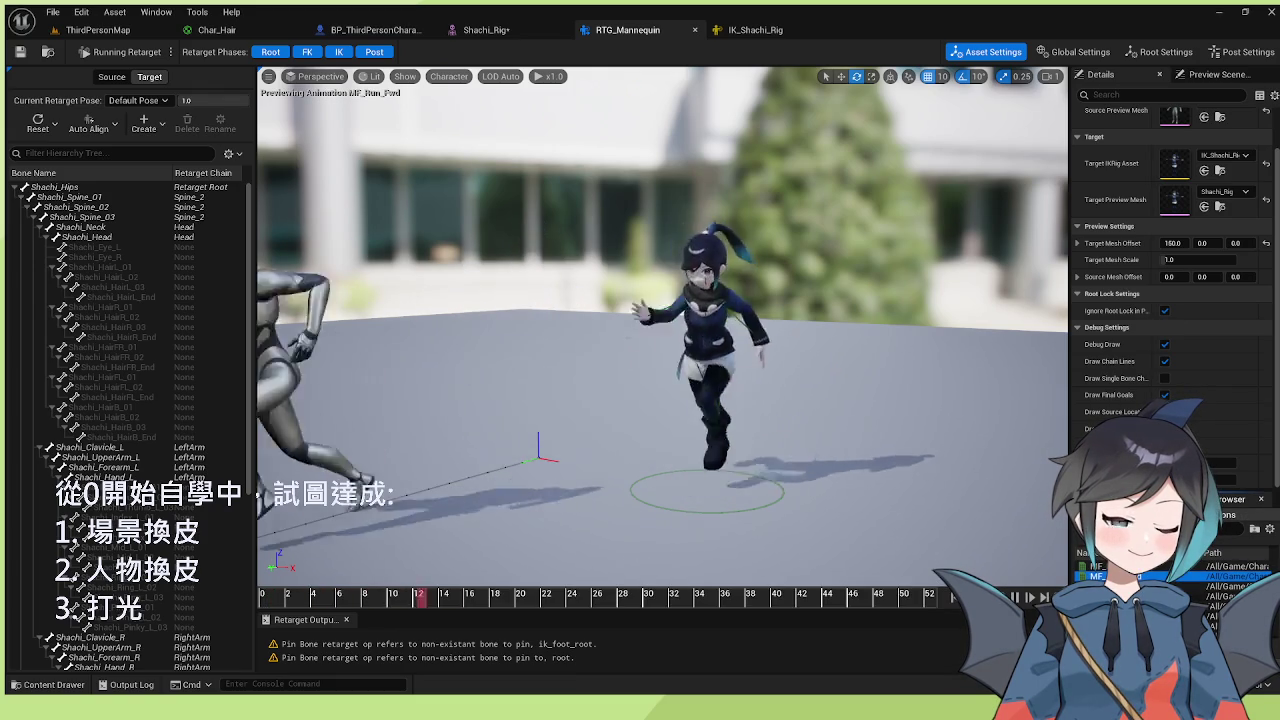
- Preview MF_Walk_Fwd and MF_Run_Fwd, then switch to MM_Run_Fwd
click(1240, 586)
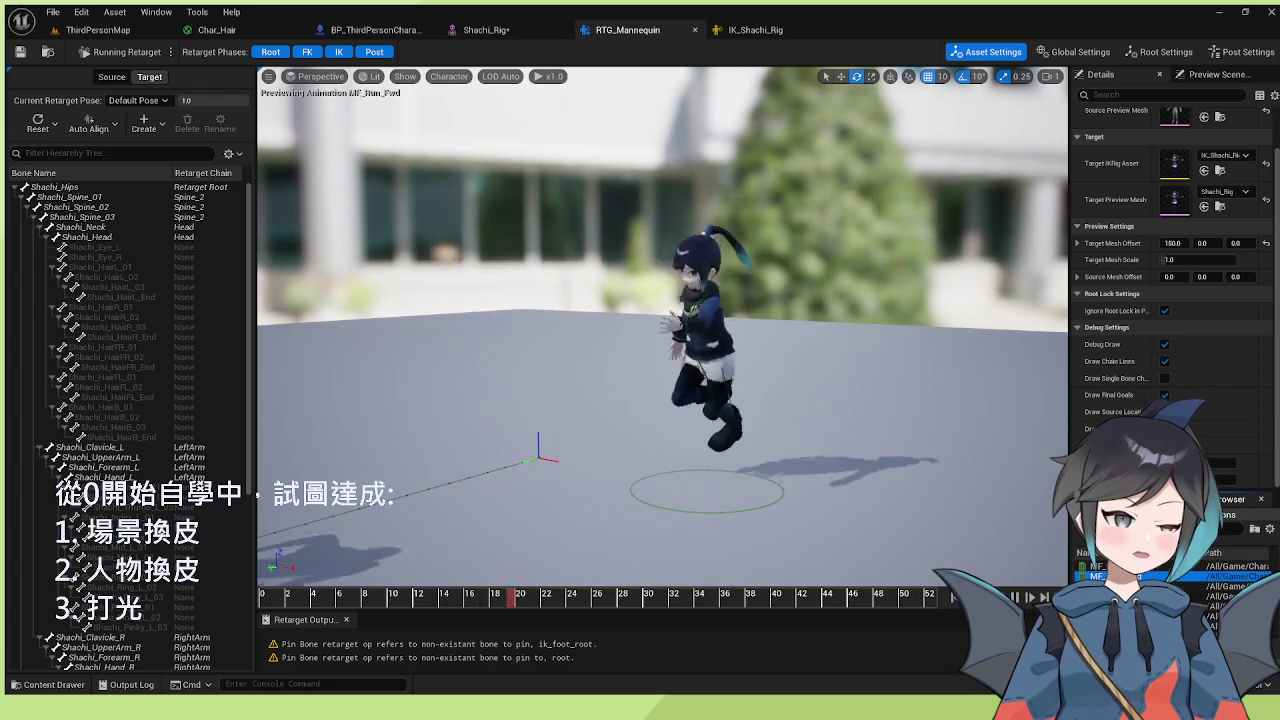
click(1230, 576)
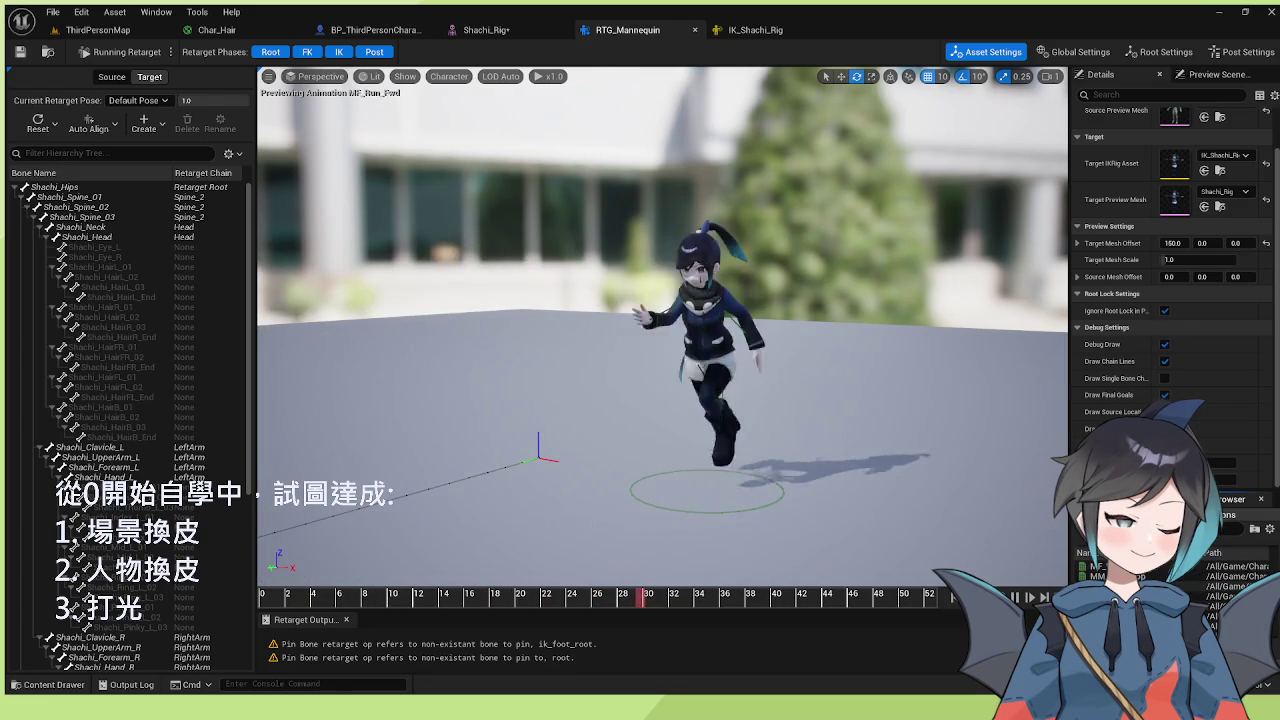
click(1225, 596)
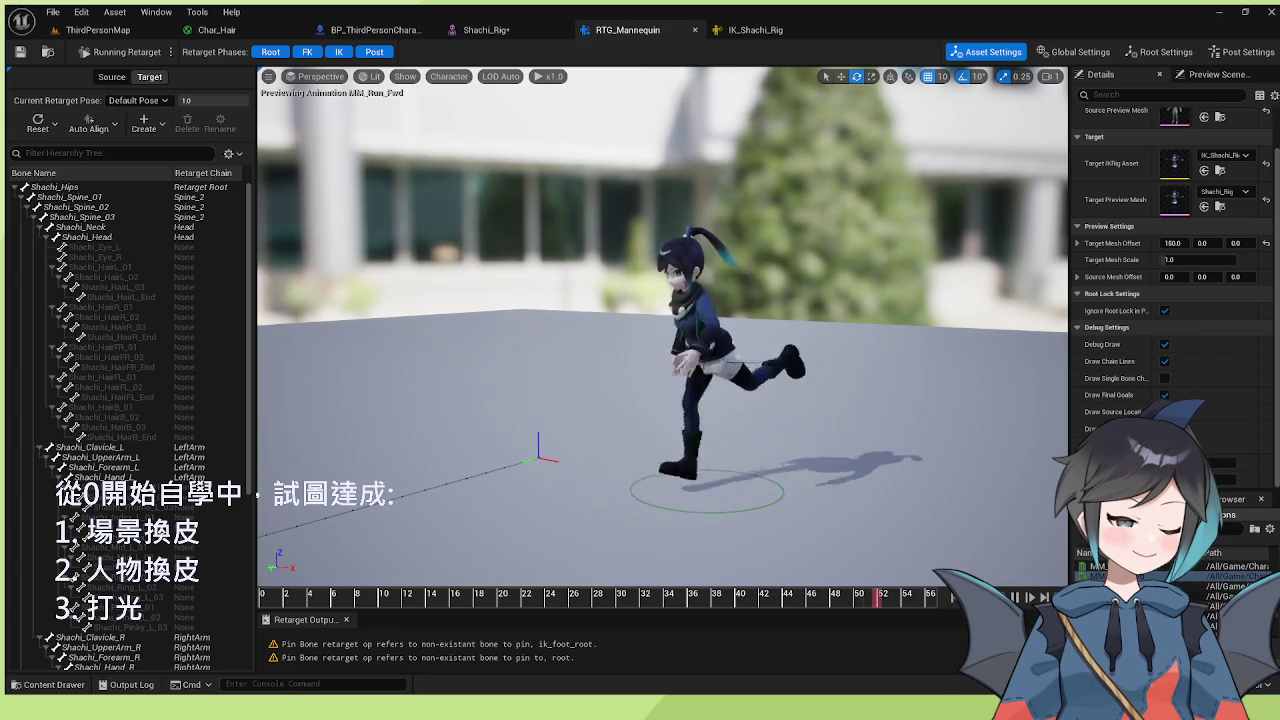
- Cycle through MM_Walk_Fwd, MM_Walk_InPlace, MM_Land and MM_Jump, ending on MM_Land
click(1215, 596)
click(1215, 606)
click(1215, 596)
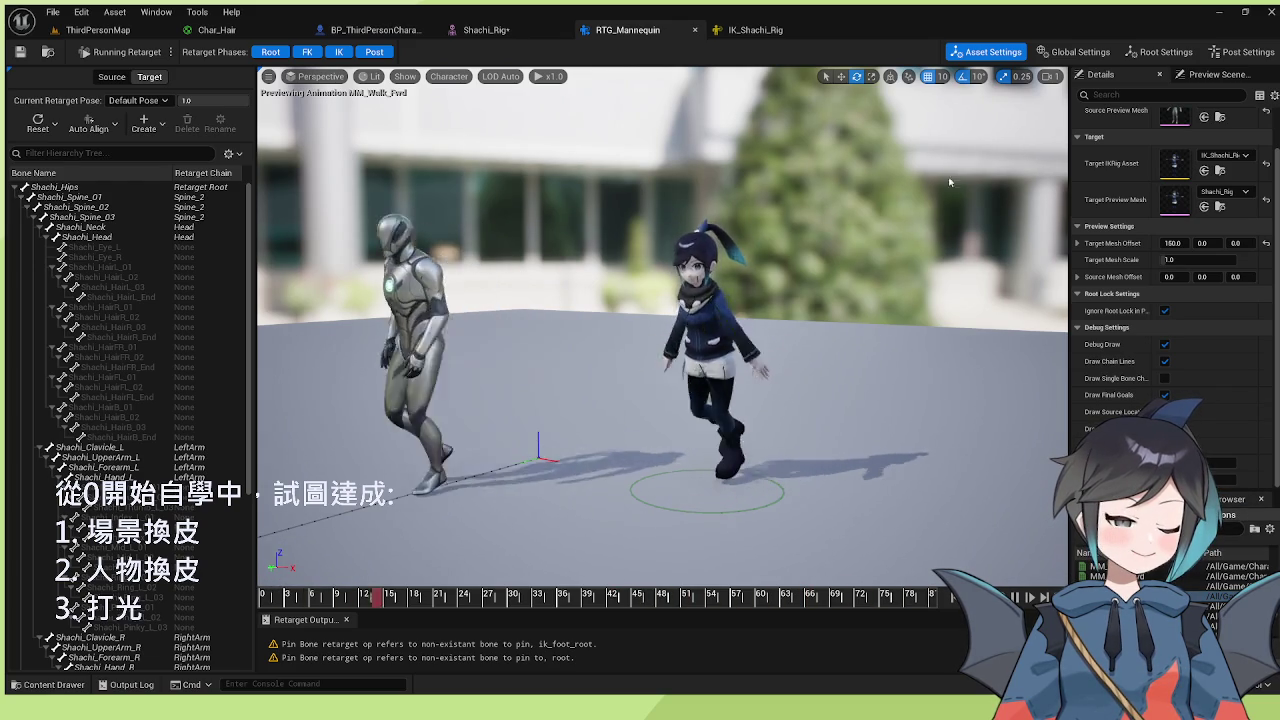
click(1095, 566)
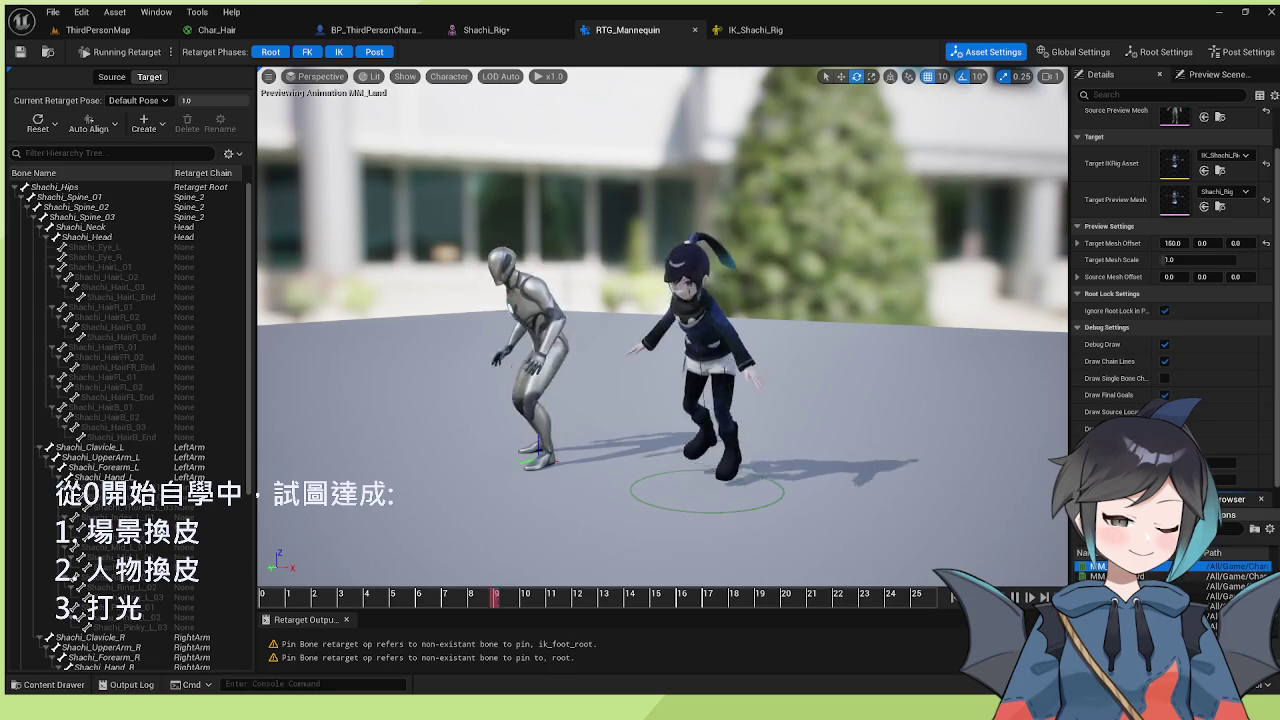
click(1095, 576)
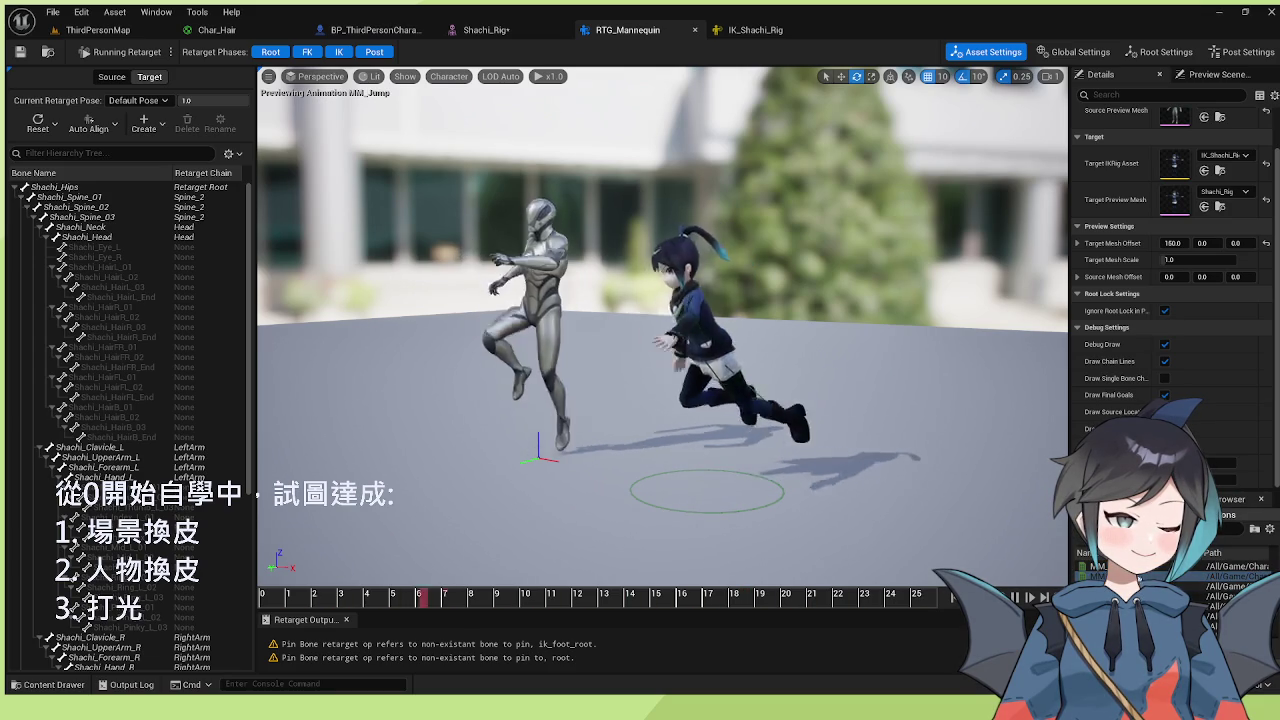
click(1095, 586)
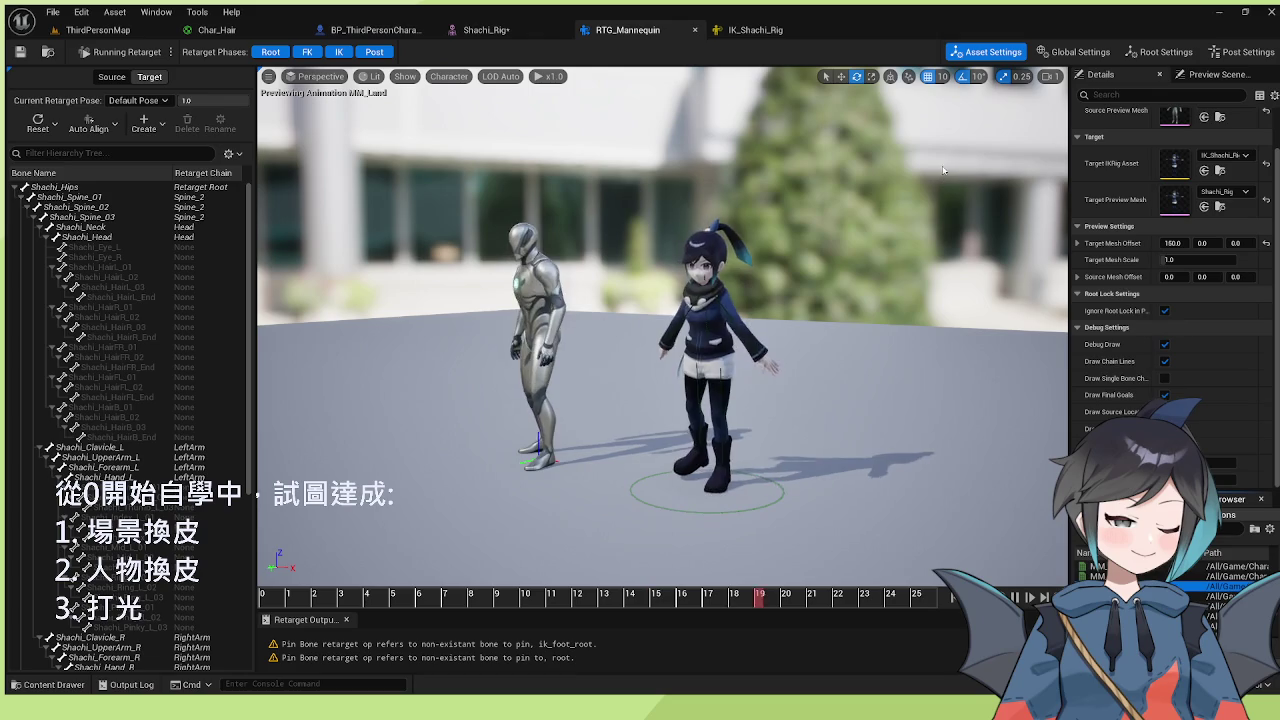
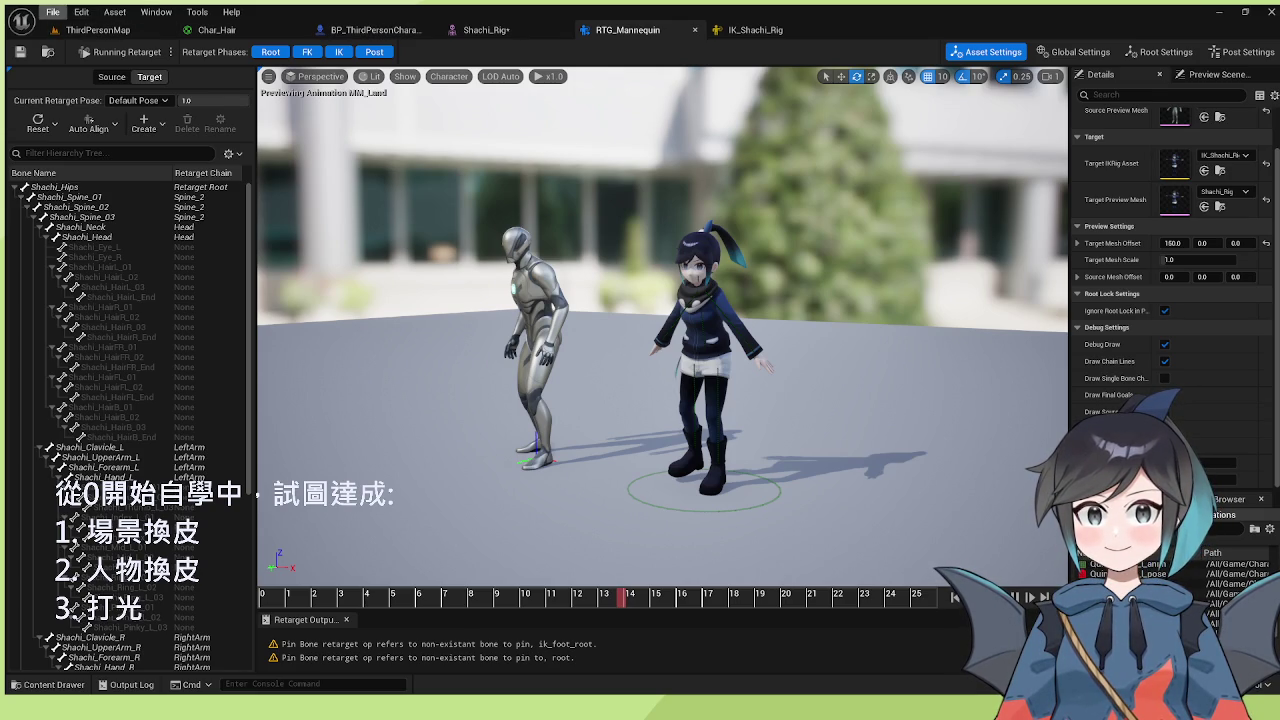
- Return to ThirdPersonMap, open the Content Drawer at Rigs, then switch to the character blueprint
click(86, 31)
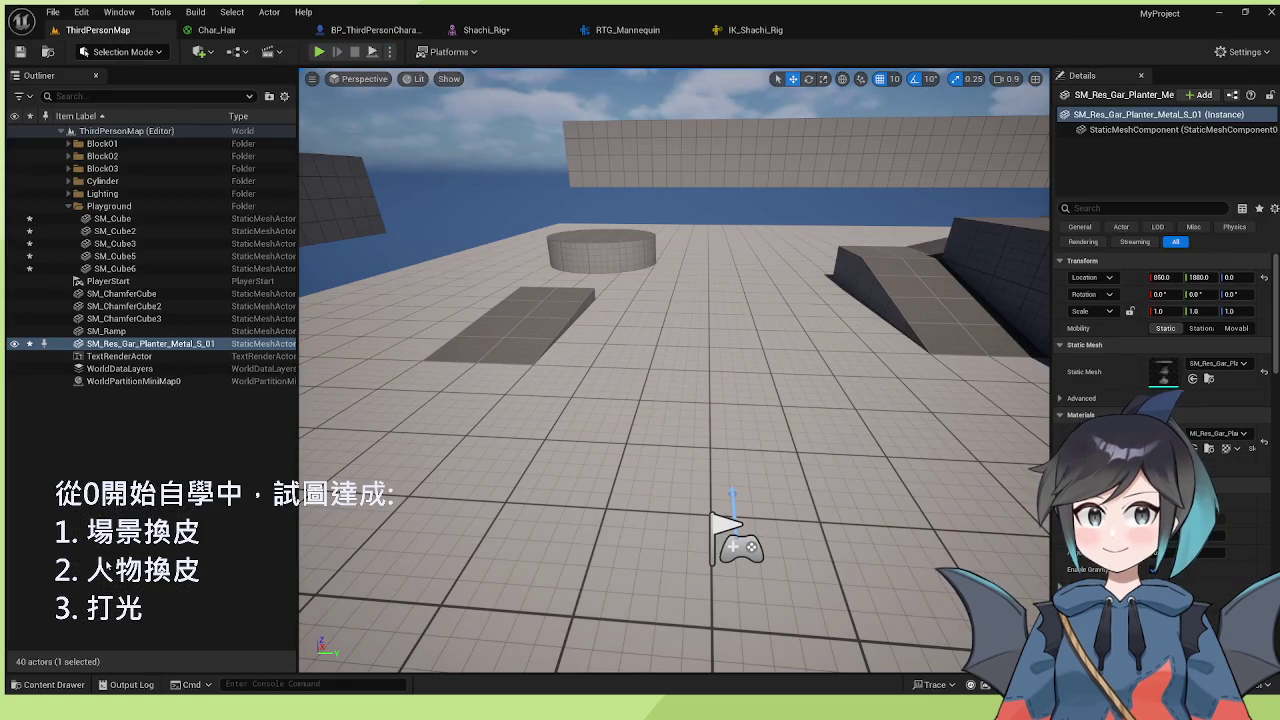
click(50, 686)
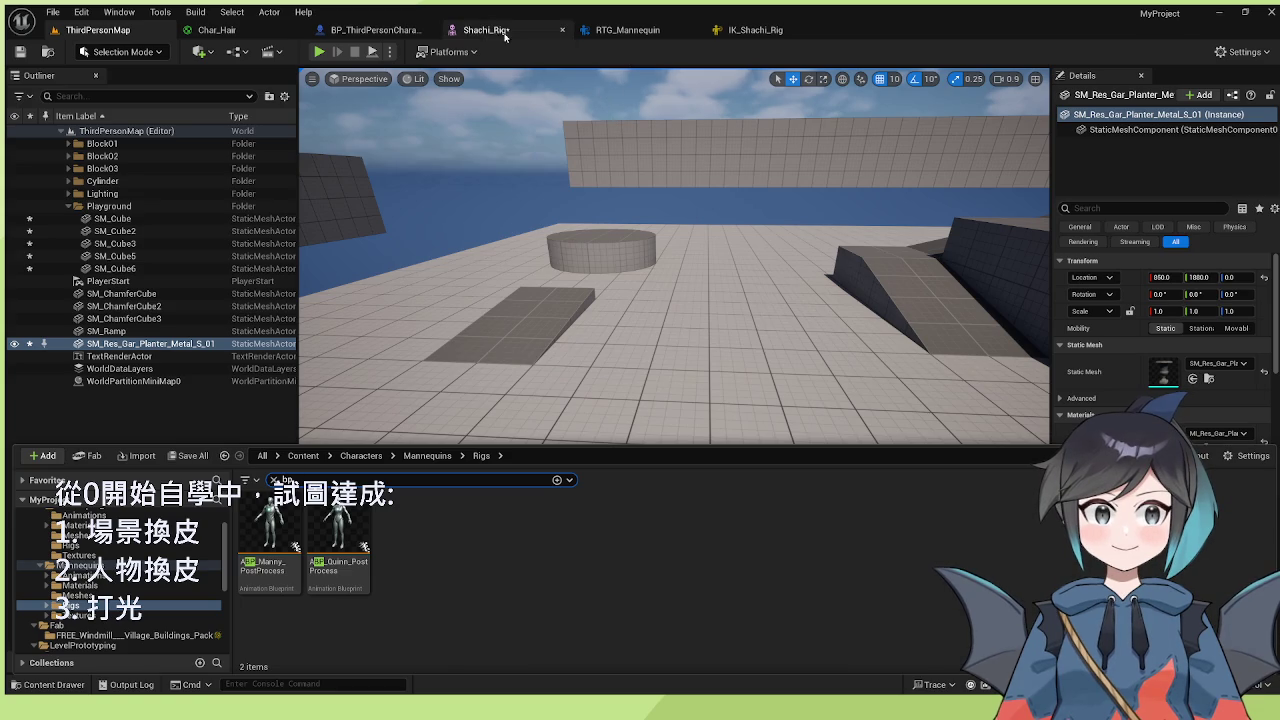
click(419, 31)
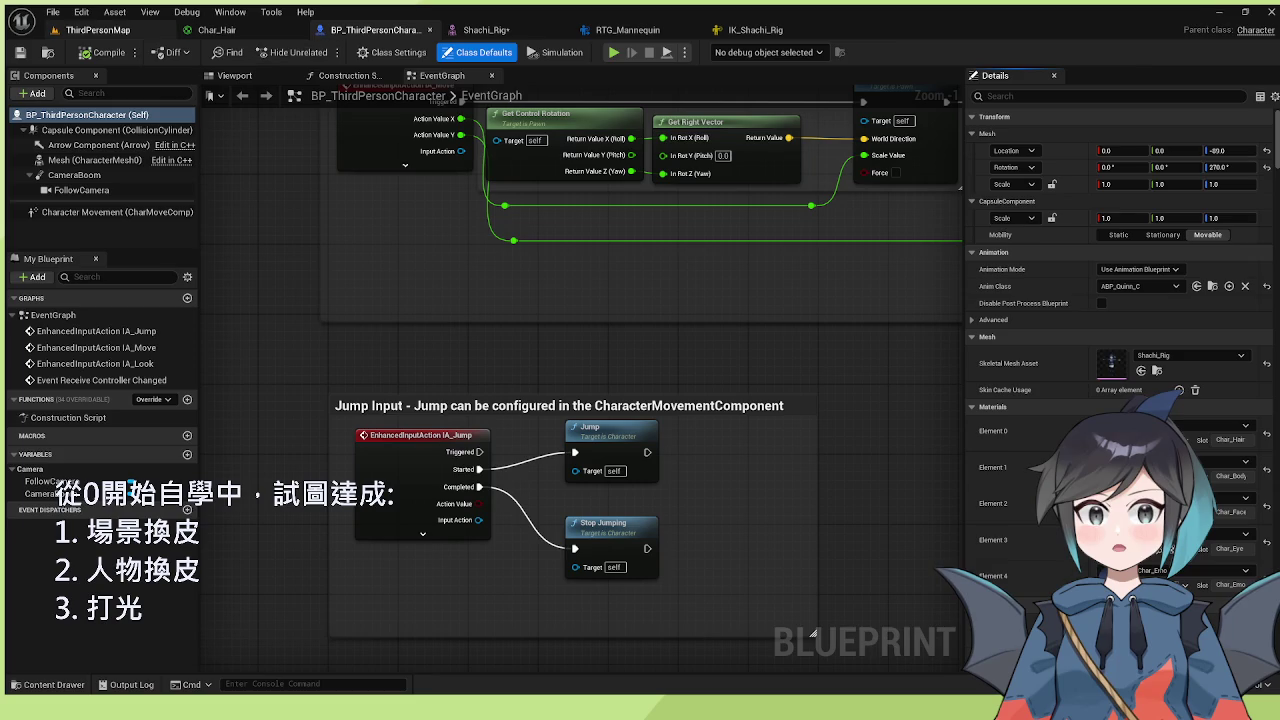
- Back in ThirdPersonMap, list all 16 bp-matching assets across the whole project
click(98, 29)
click(55, 684)
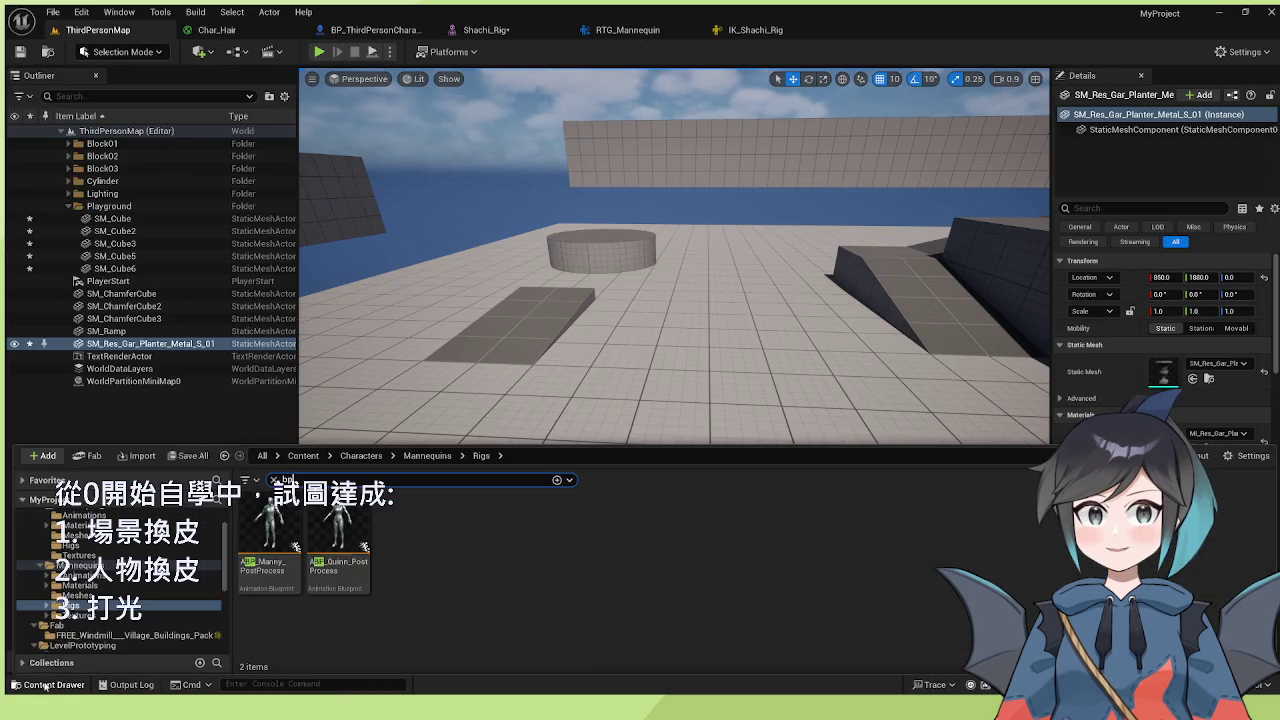
scroll(120, 570, up, 2)
click(42, 514)
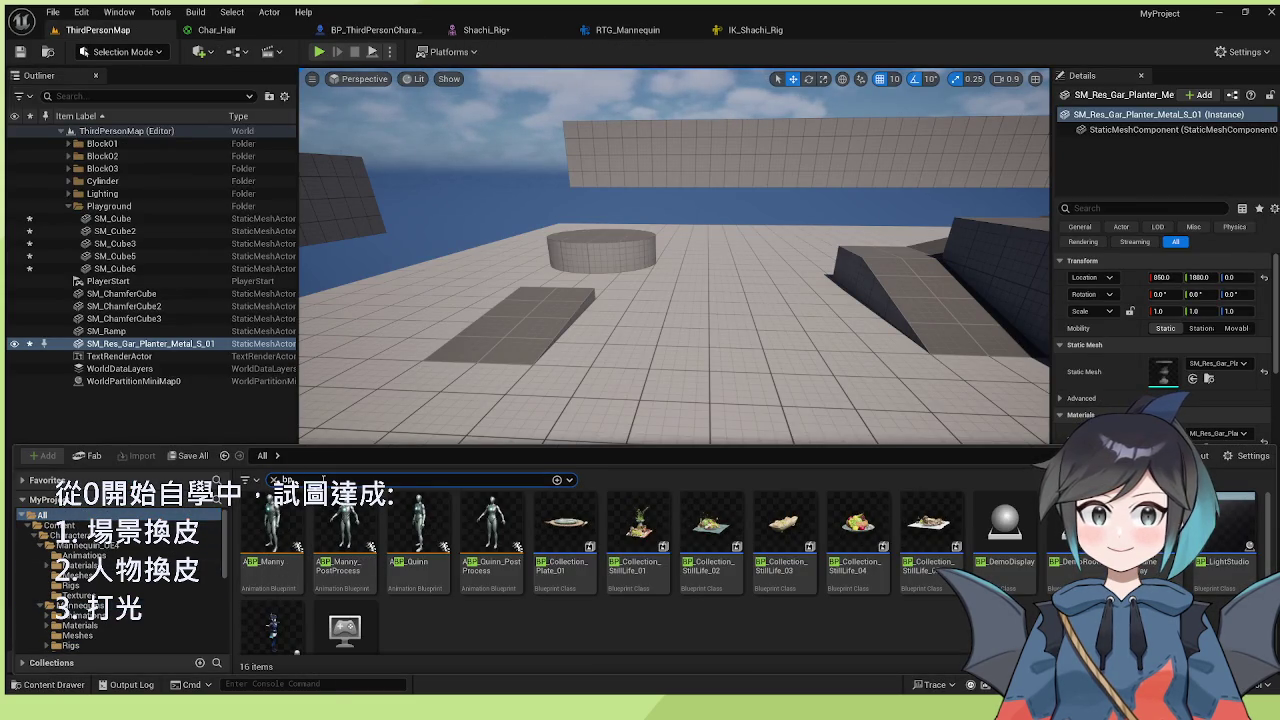
- Search the assets for ABP, review the RTG_Mannequin retarget preview, then return to ThirdPersonMap
scroll(431, 567, down, 1)
scroll(432, 571, up, 1)
key(BackSpace)
key(BackSpace)
text(ABP)
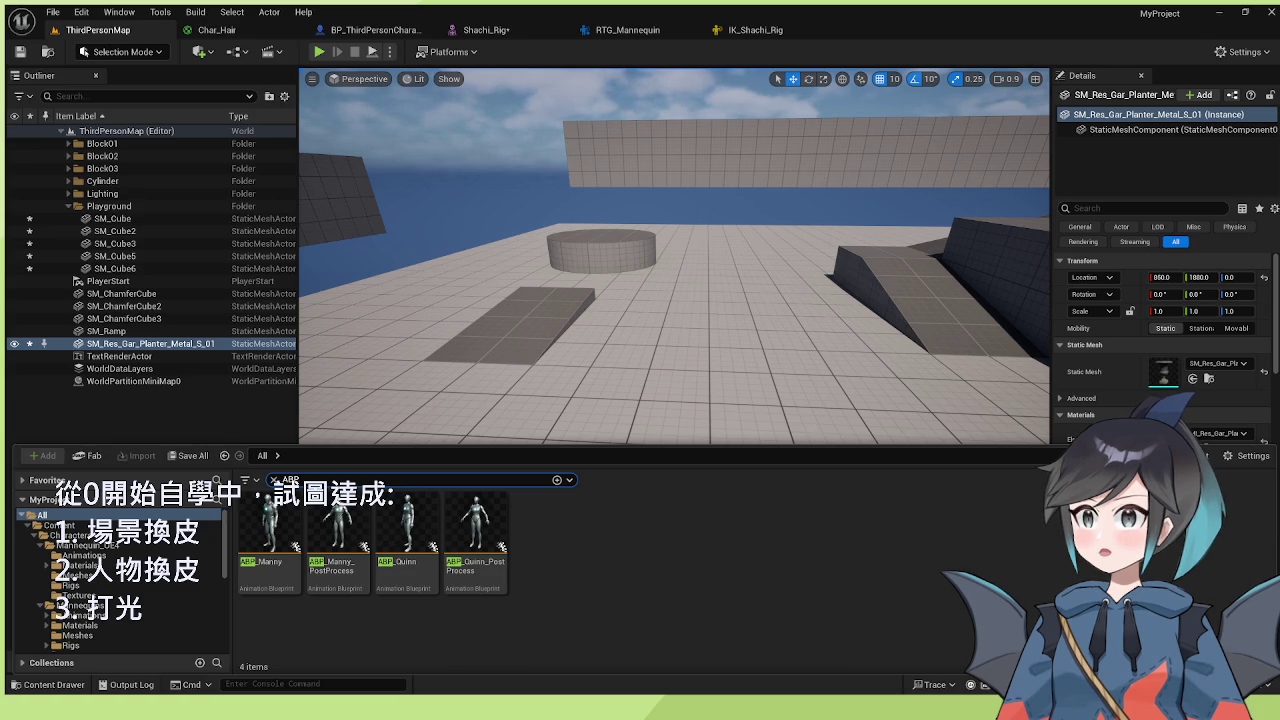
click(630, 30)
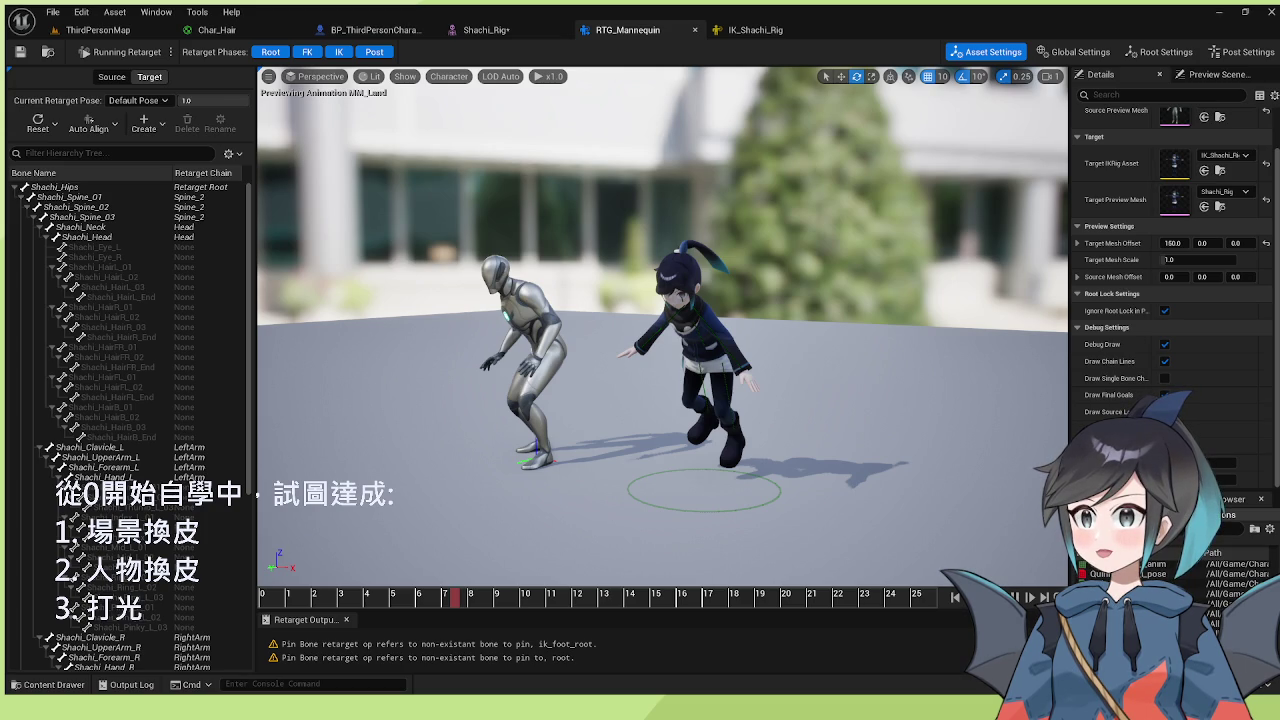
click(98, 29)
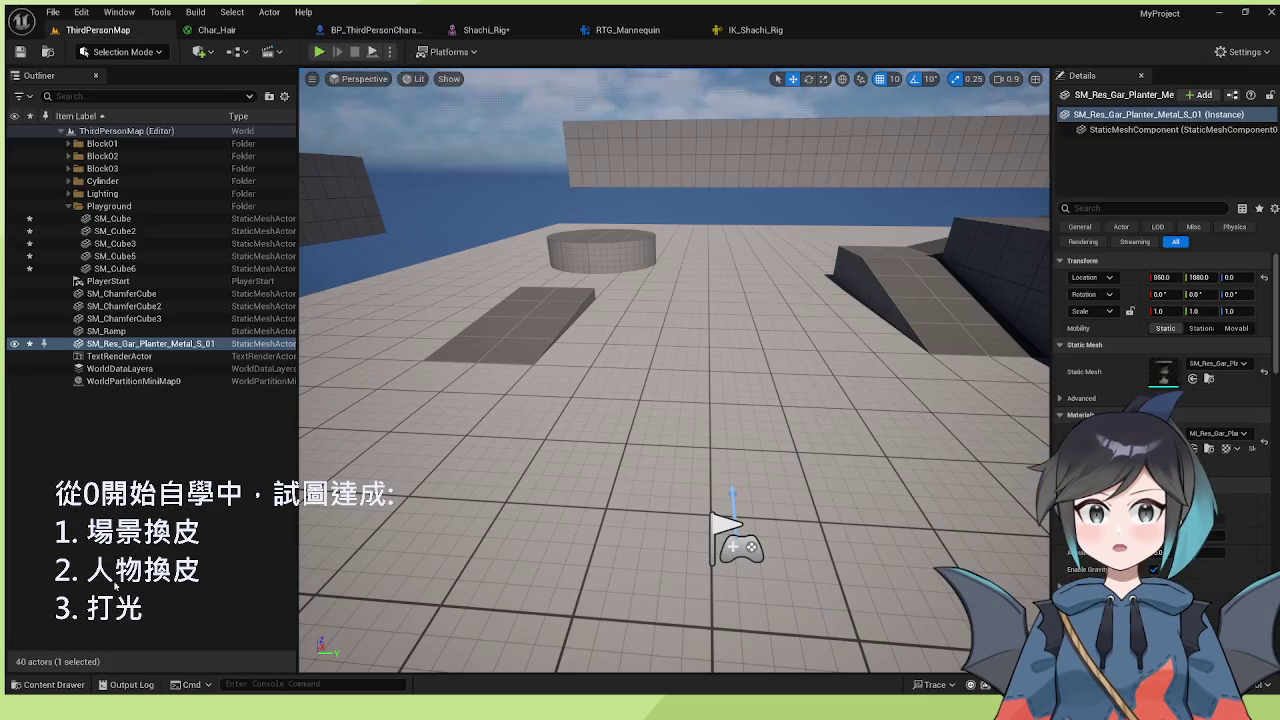
- Open Scene_Banquet/Assets/Custom with no search filter, showing its 21 assets including Shachi_Rig
click(52, 684)
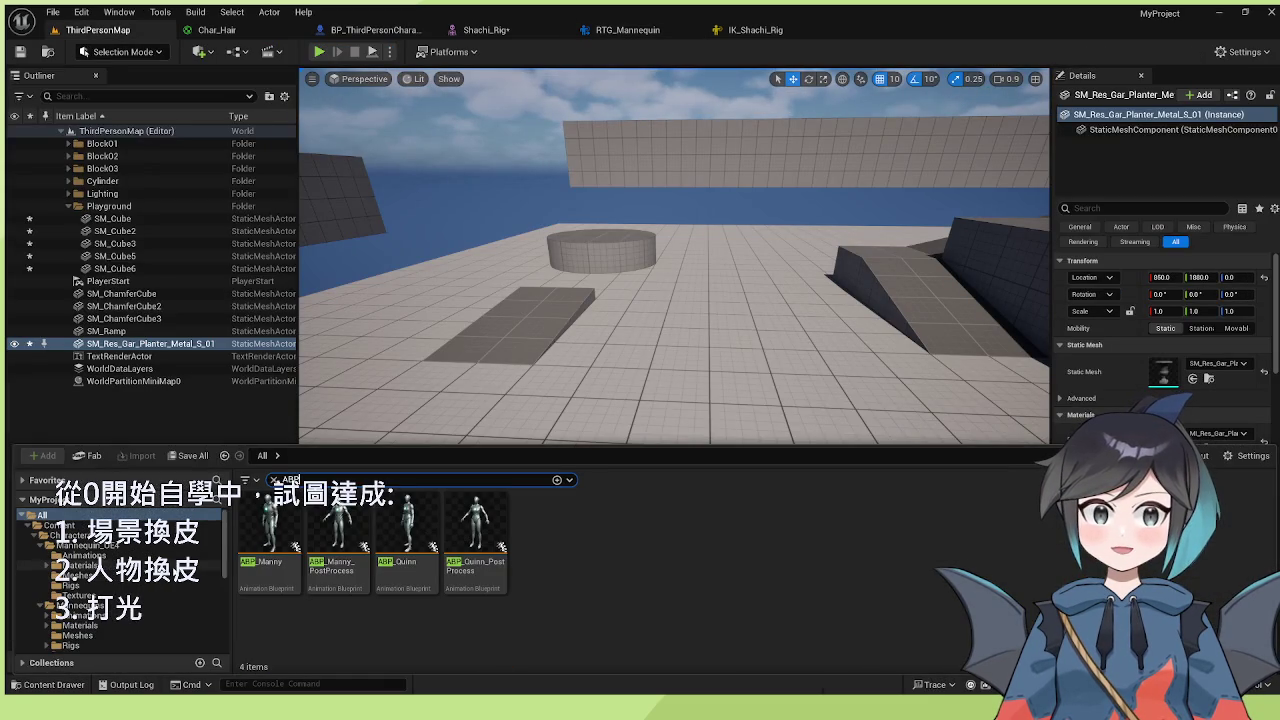
scroll(150, 578, down, 6)
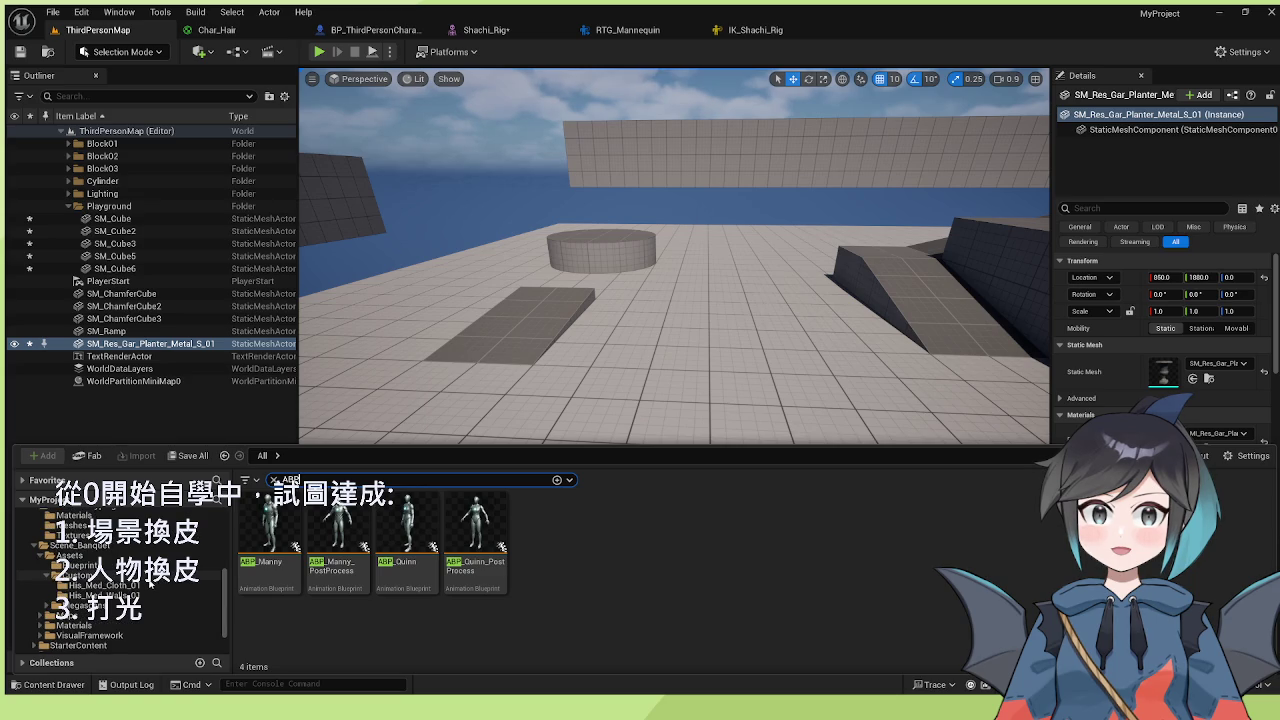
click(150, 578)
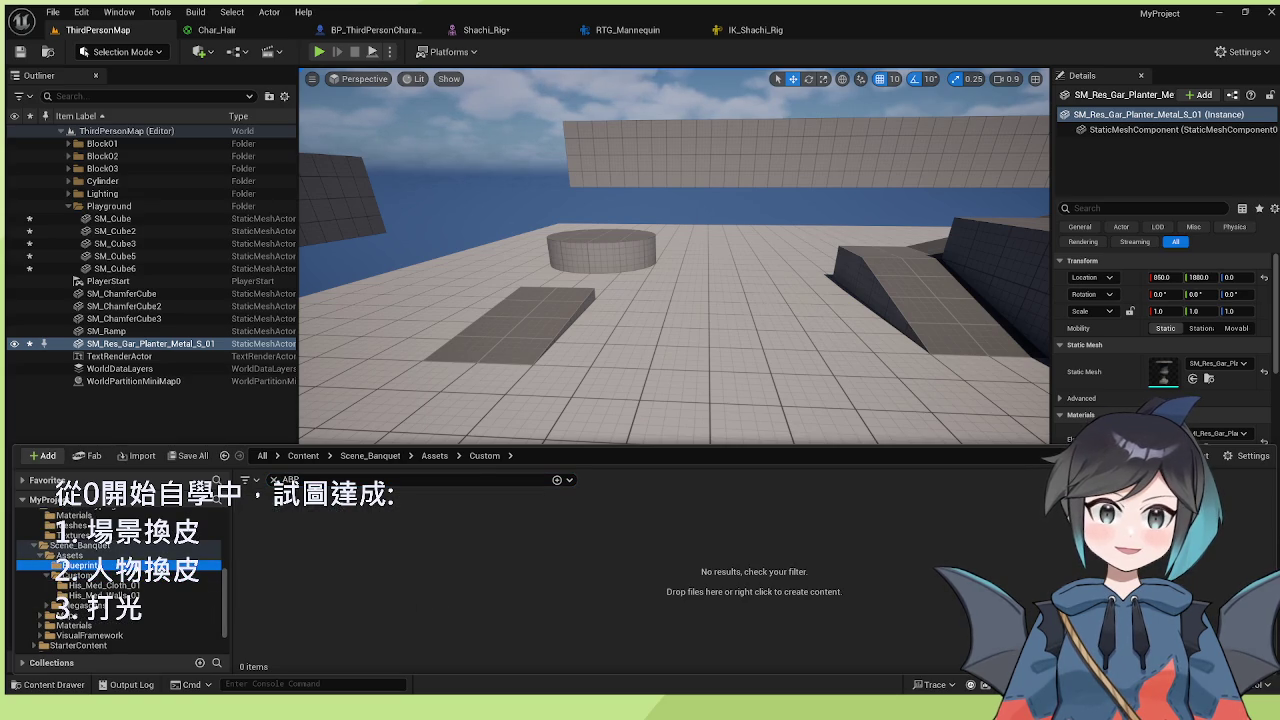
click(273, 481)
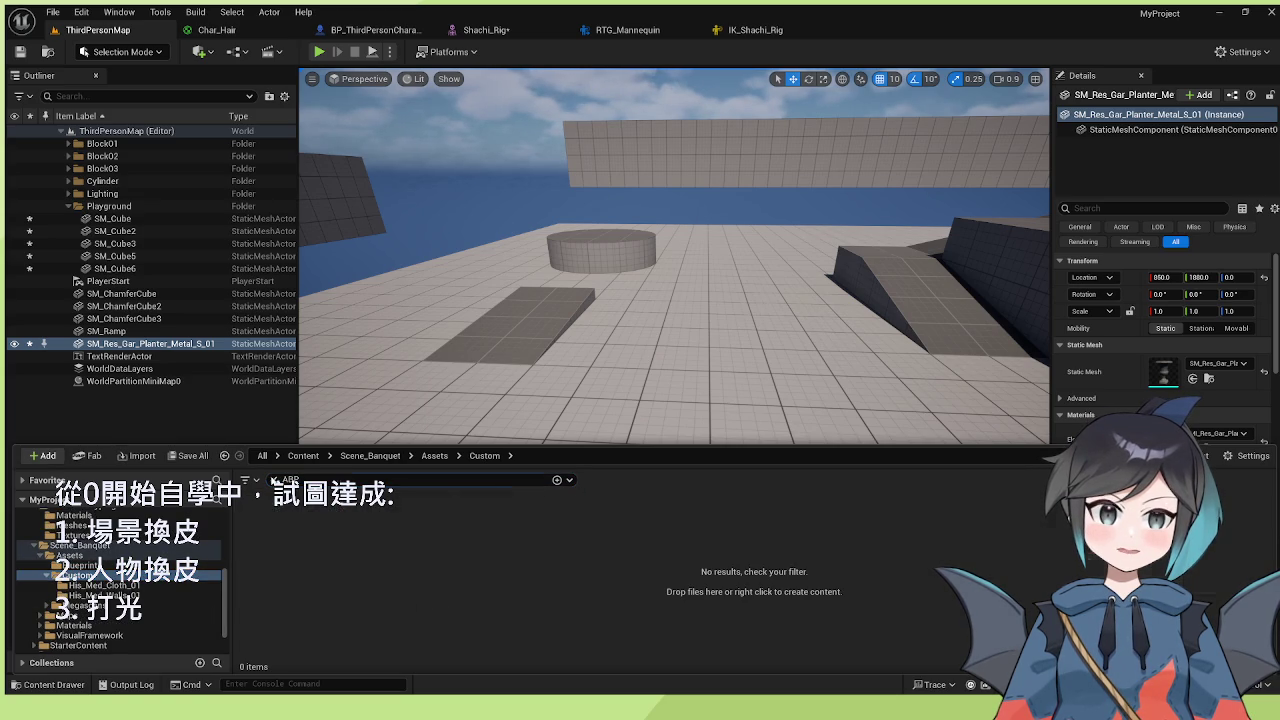
scroll(916, 570, down, 1)
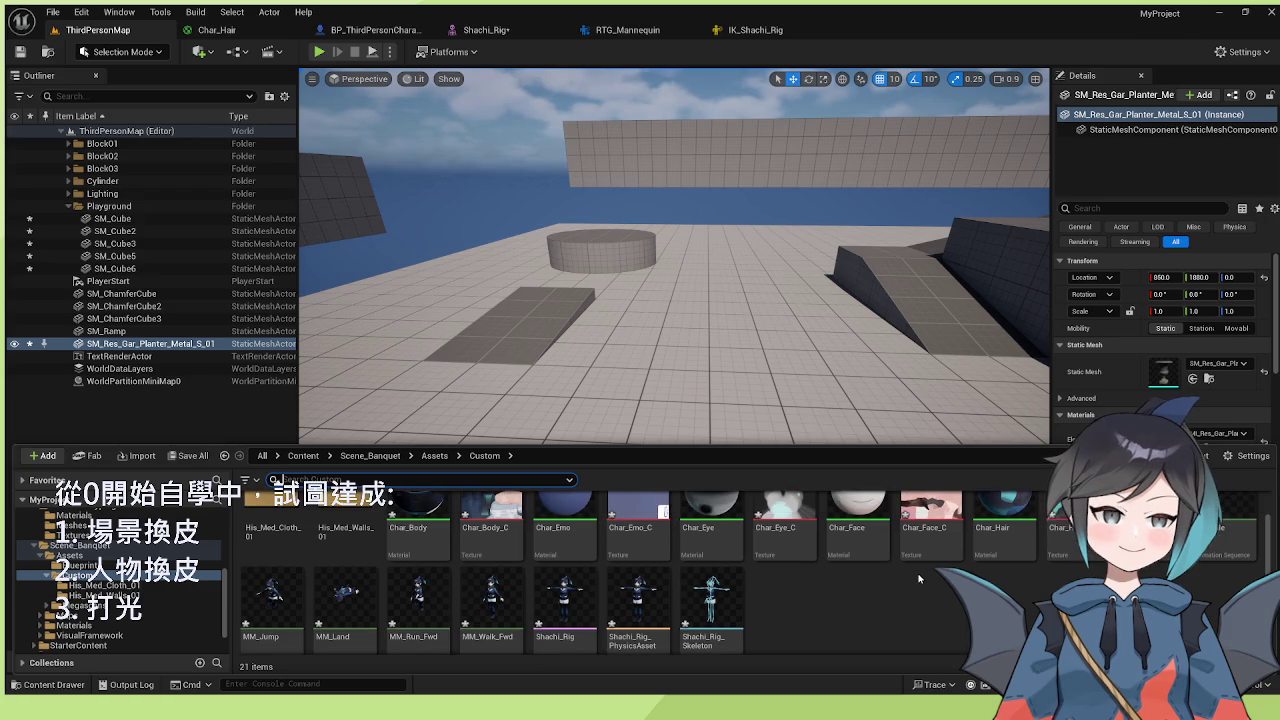
scroll(916, 573, up, 1)
scroll(914, 575, down, 1)
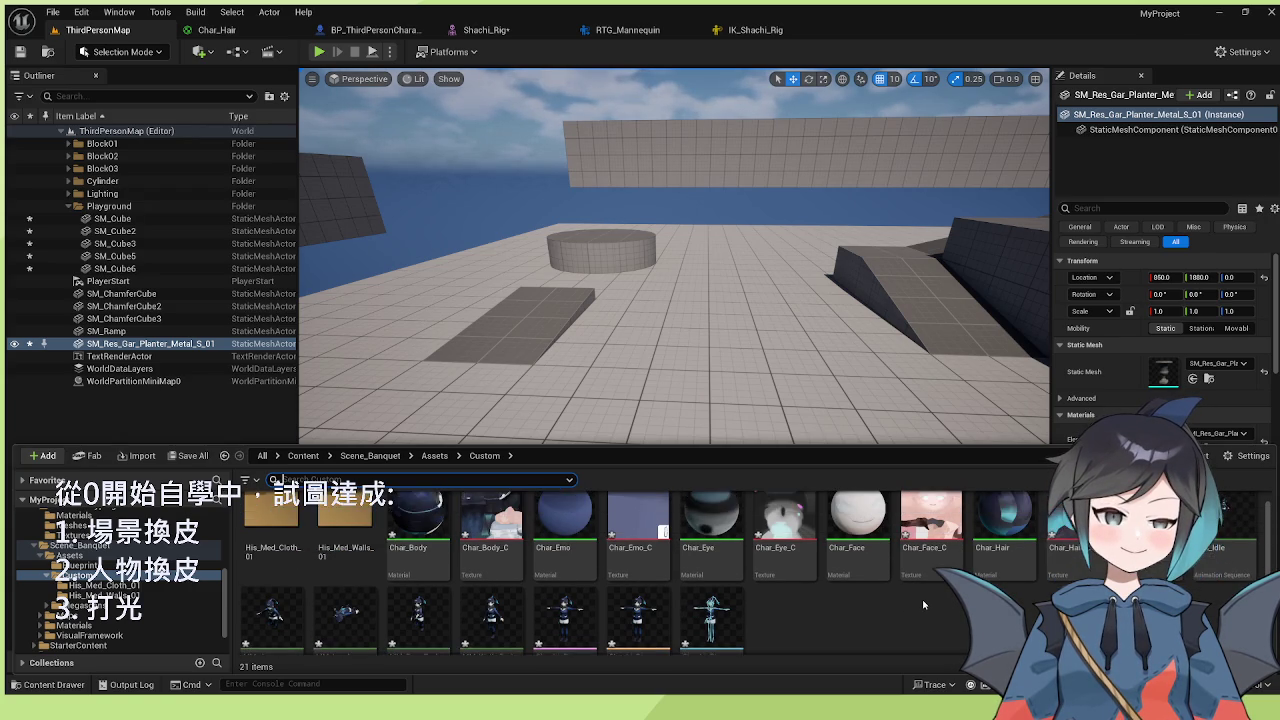
scroll(894, 603, down, 1)
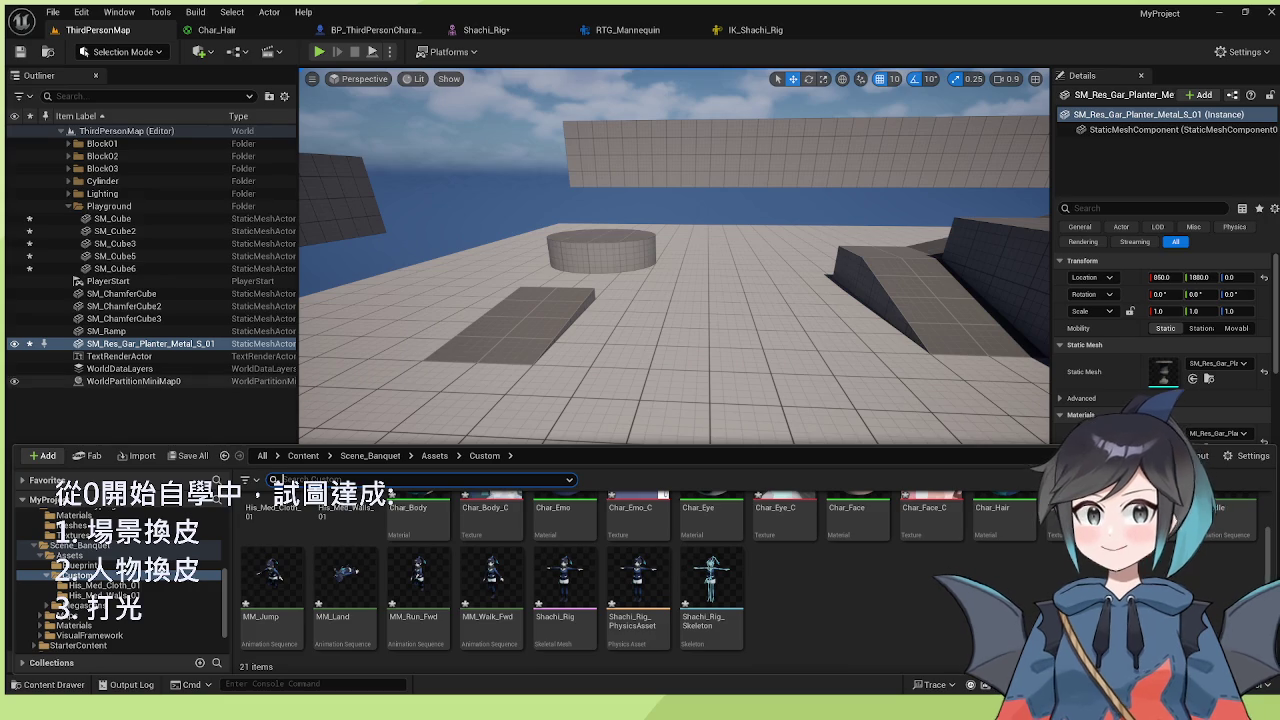
- Check the character blueprint's Anim Class, then list all 1,081 project assets from the top level
click(380, 30)
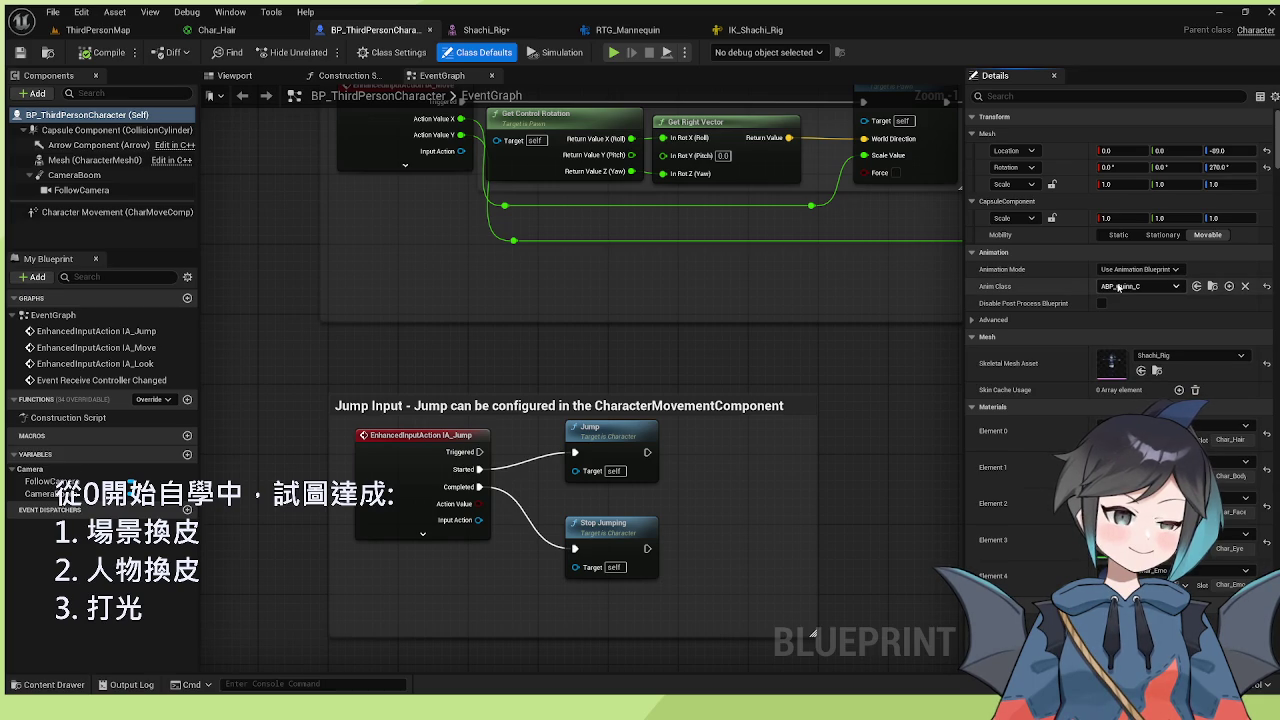
click(108, 32)
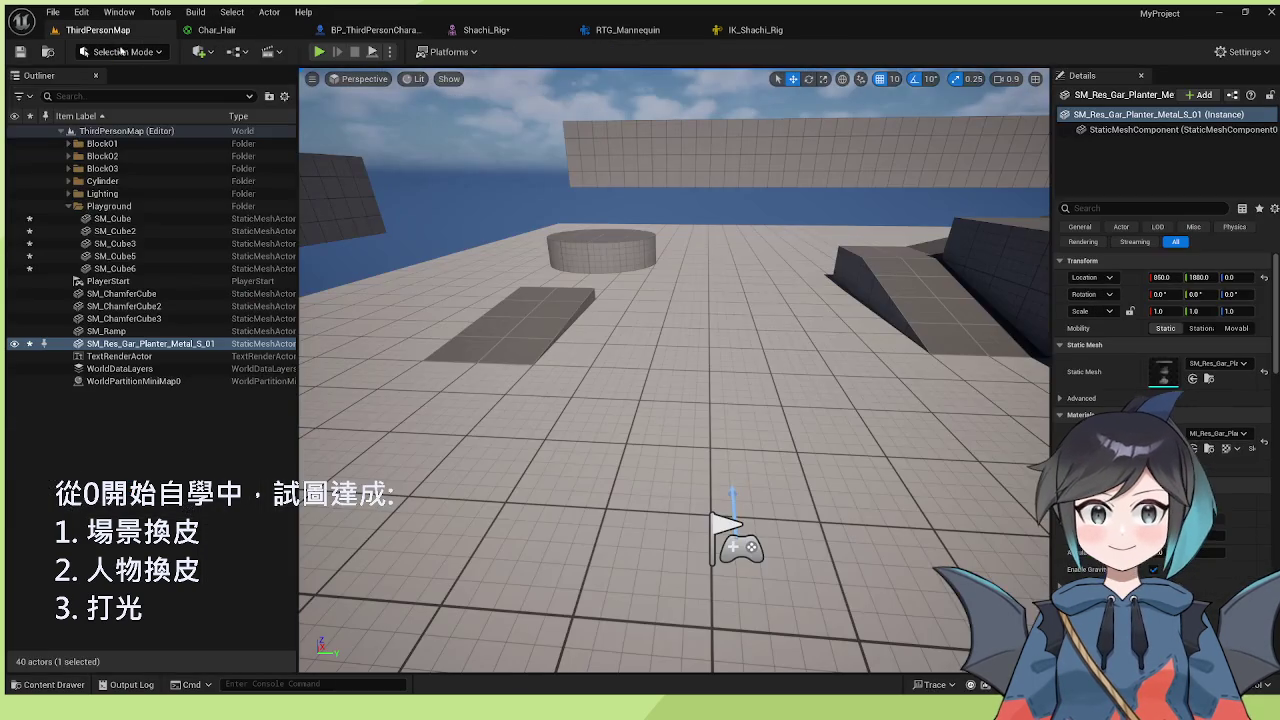
click(54, 684)
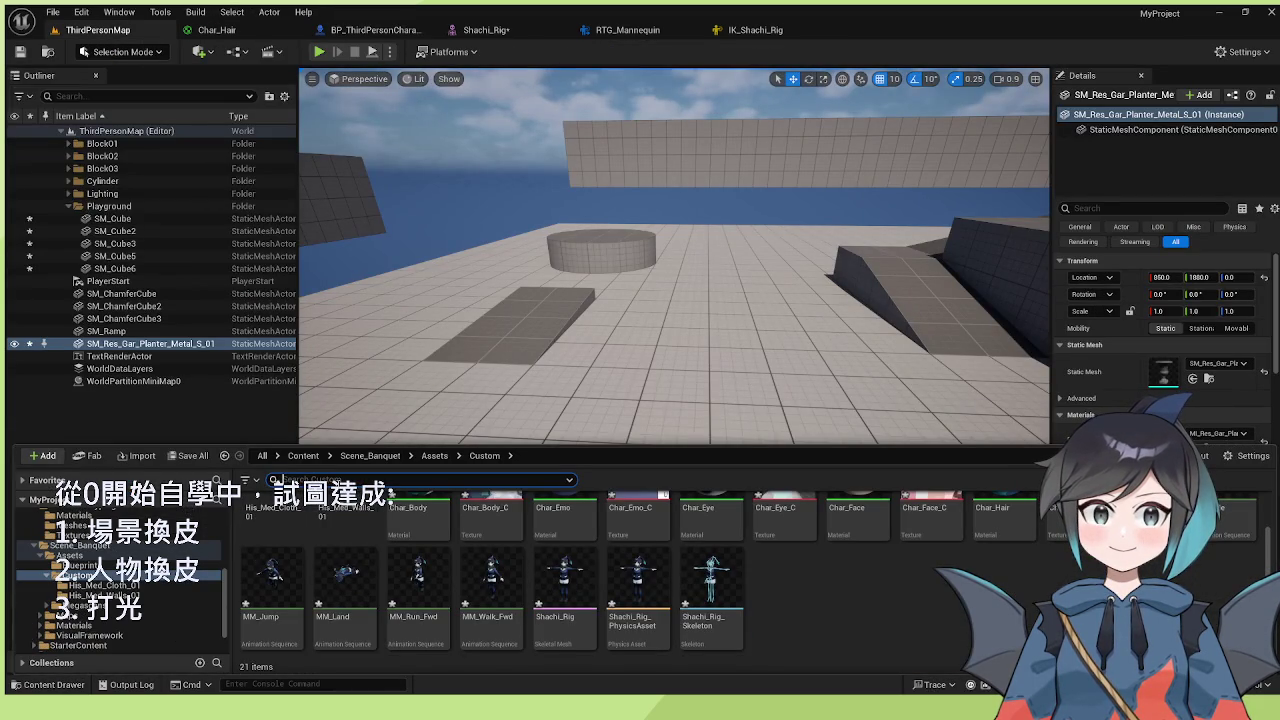
scroll(110, 570, up, 5)
click(106, 516)
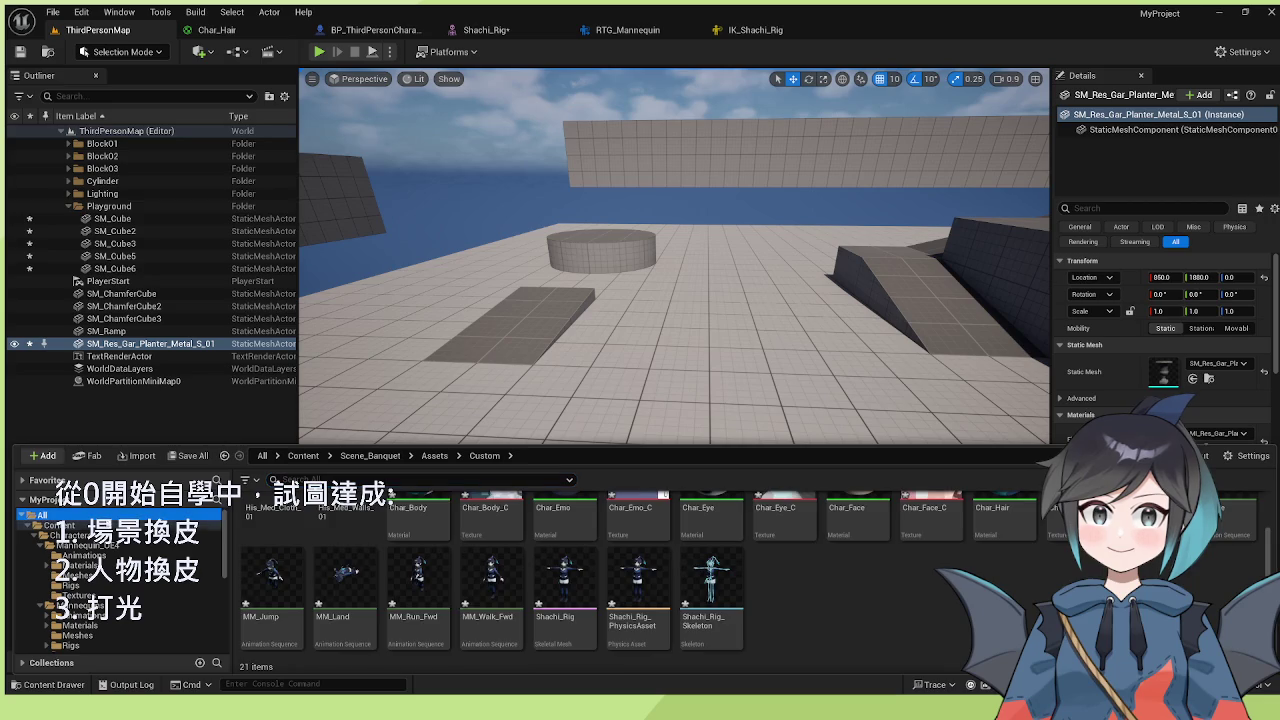
click(270, 480)
- Duplicate ABP_Quinn with Ctrl+D as ABP_Shachi and open it in the blueprint editor
text(ABP)
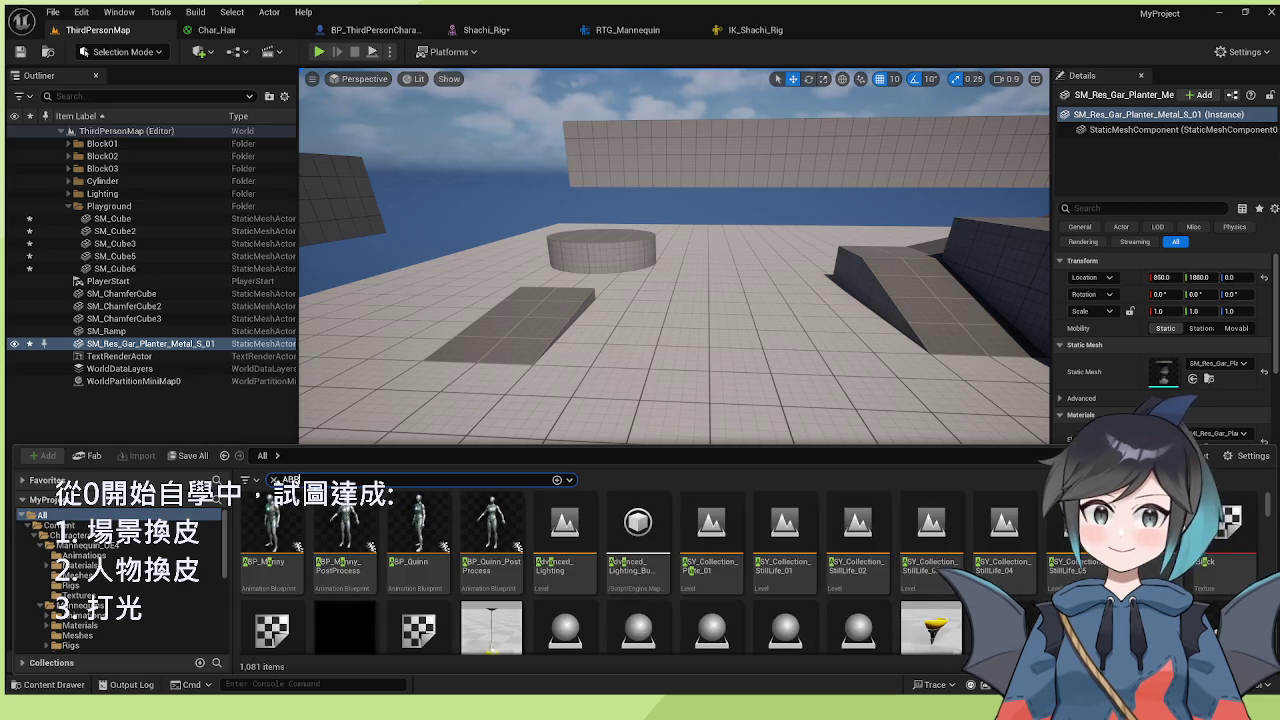
click(403, 541)
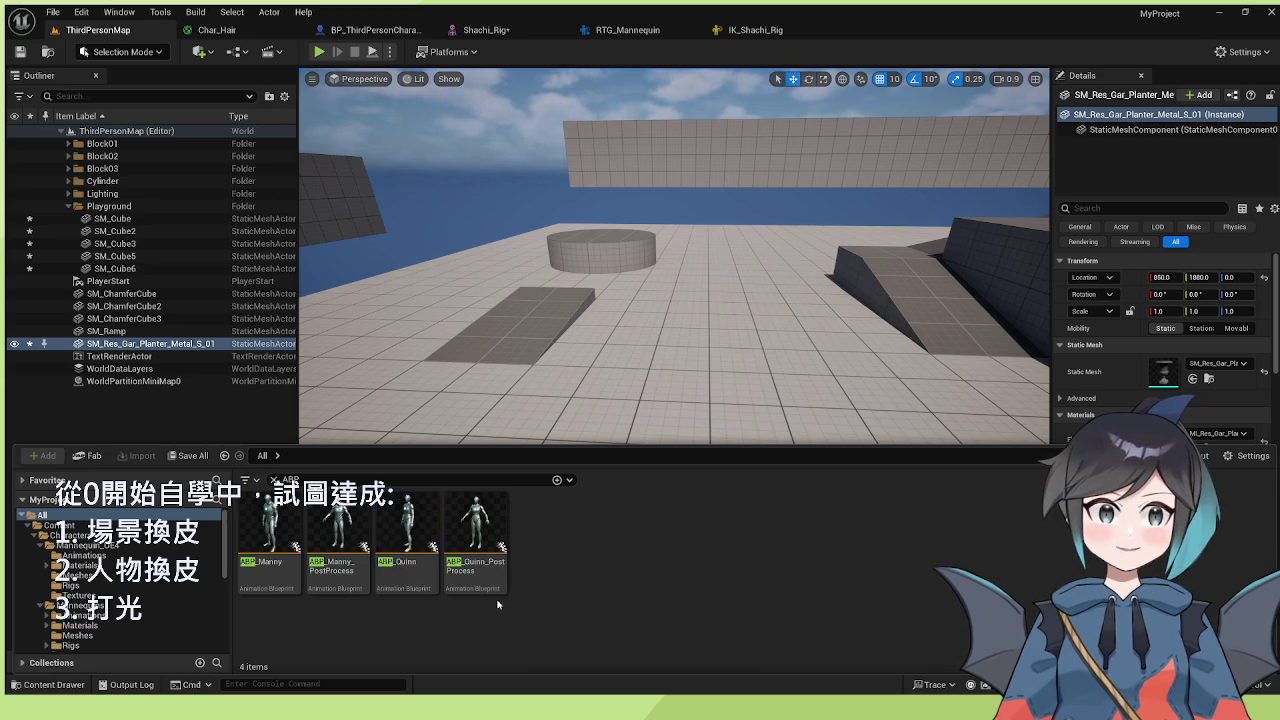
key(ctrl+d)
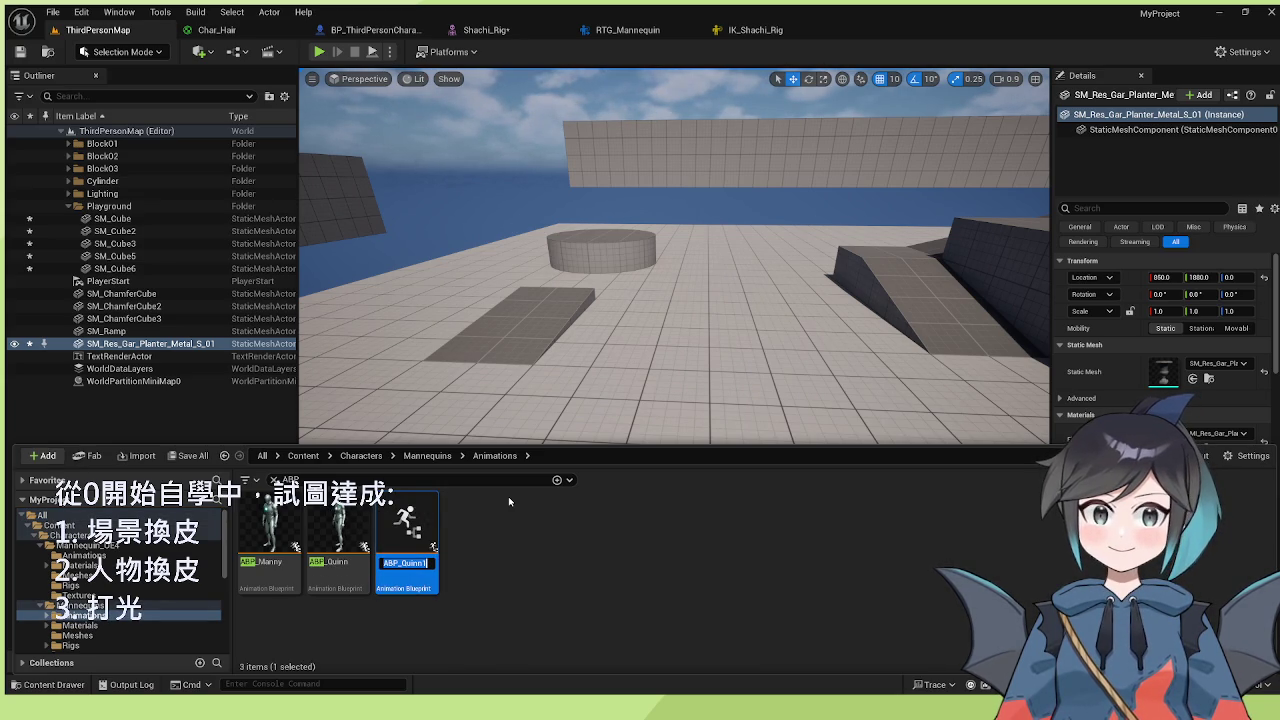
text(ABP_Qui)
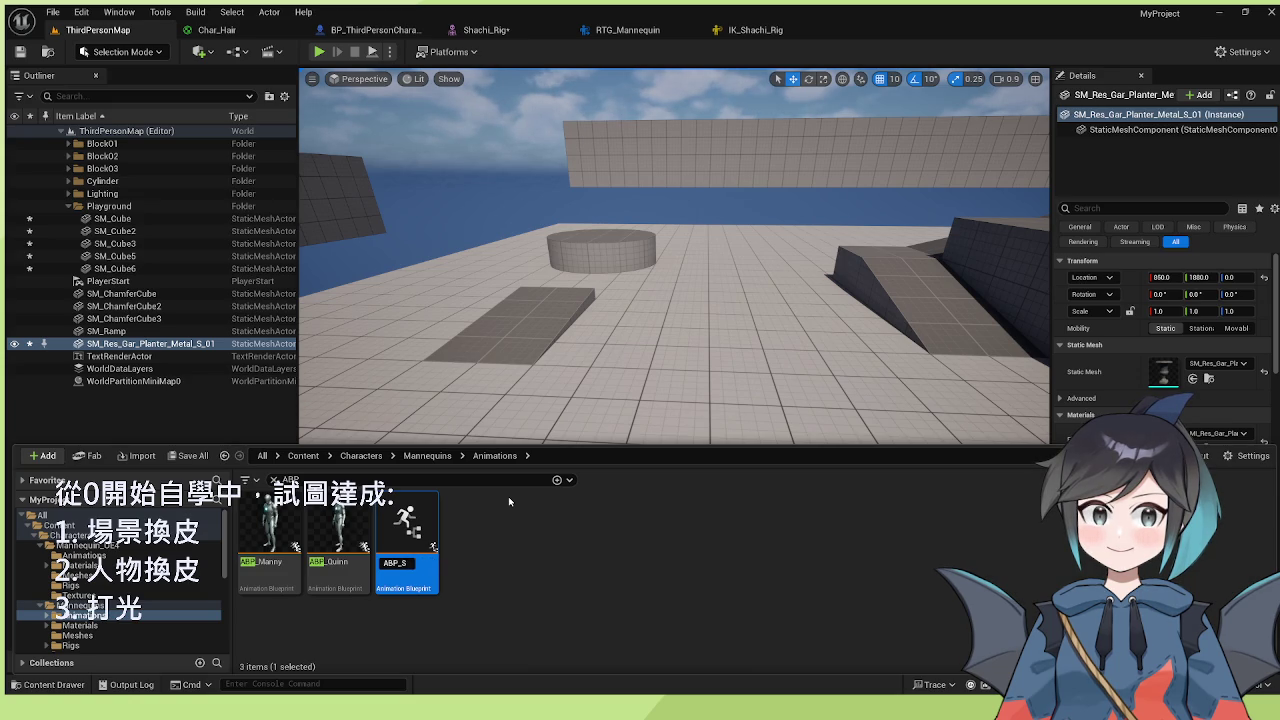
key(Return)
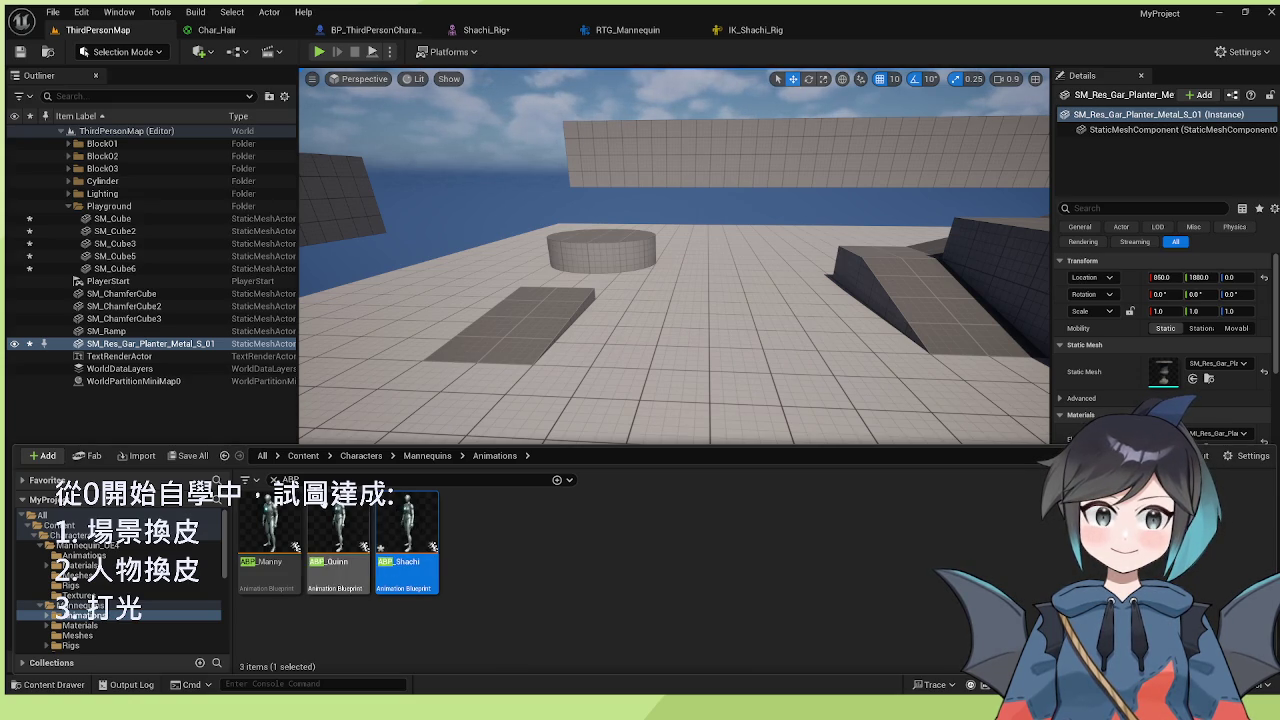
double_click(421, 550)
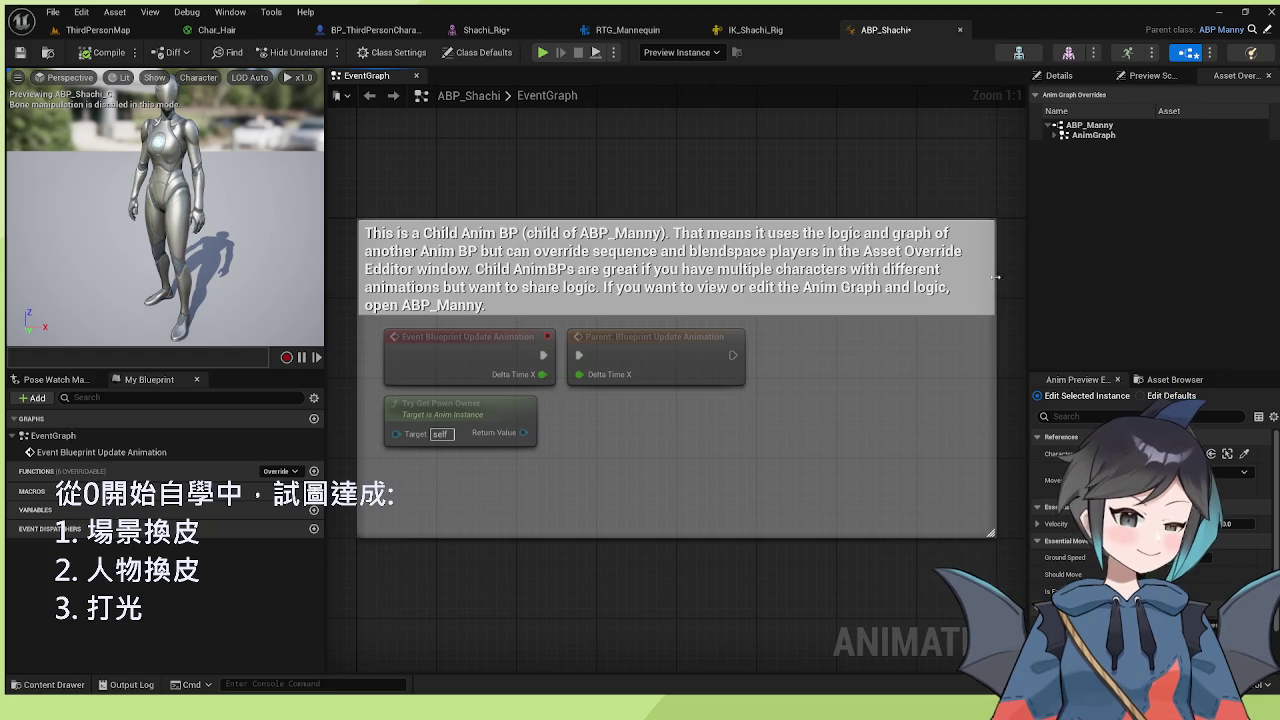
- Expand AnimGraph and Main States to show the Jump and Fall Loop sequence players
click(1053, 135)
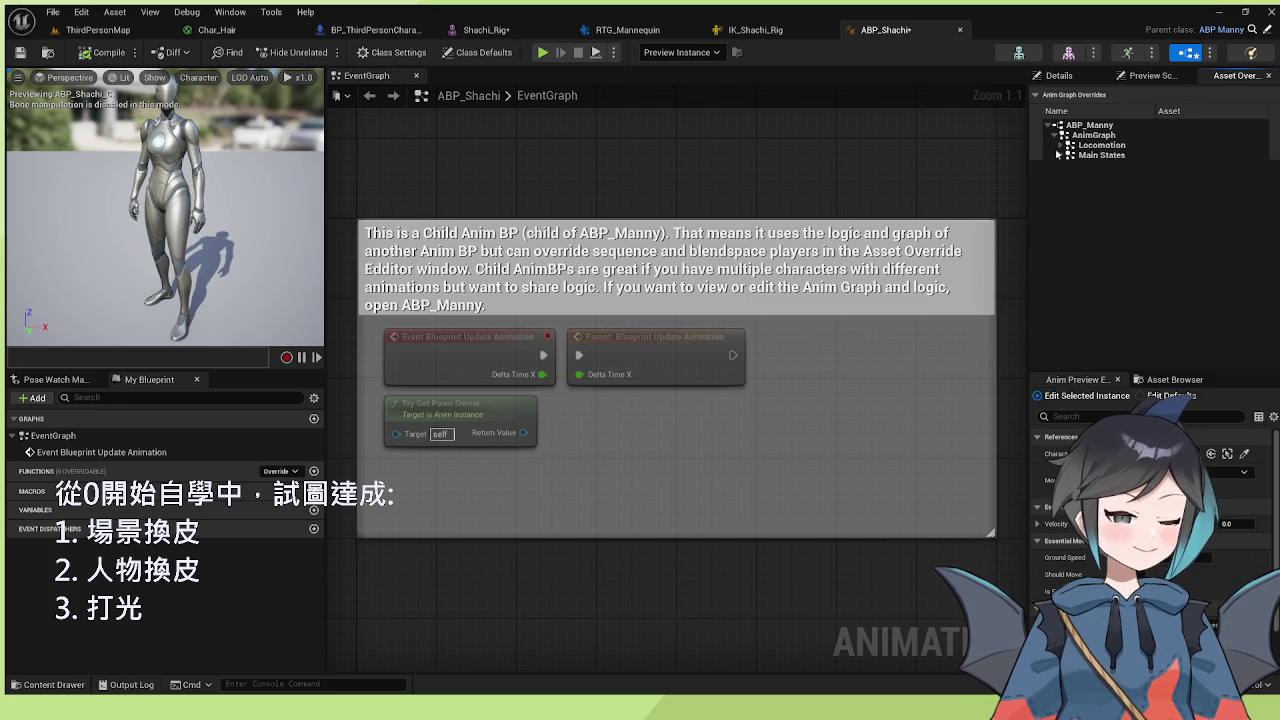
click(1058, 155)
click(1066, 175)
click(1070, 166)
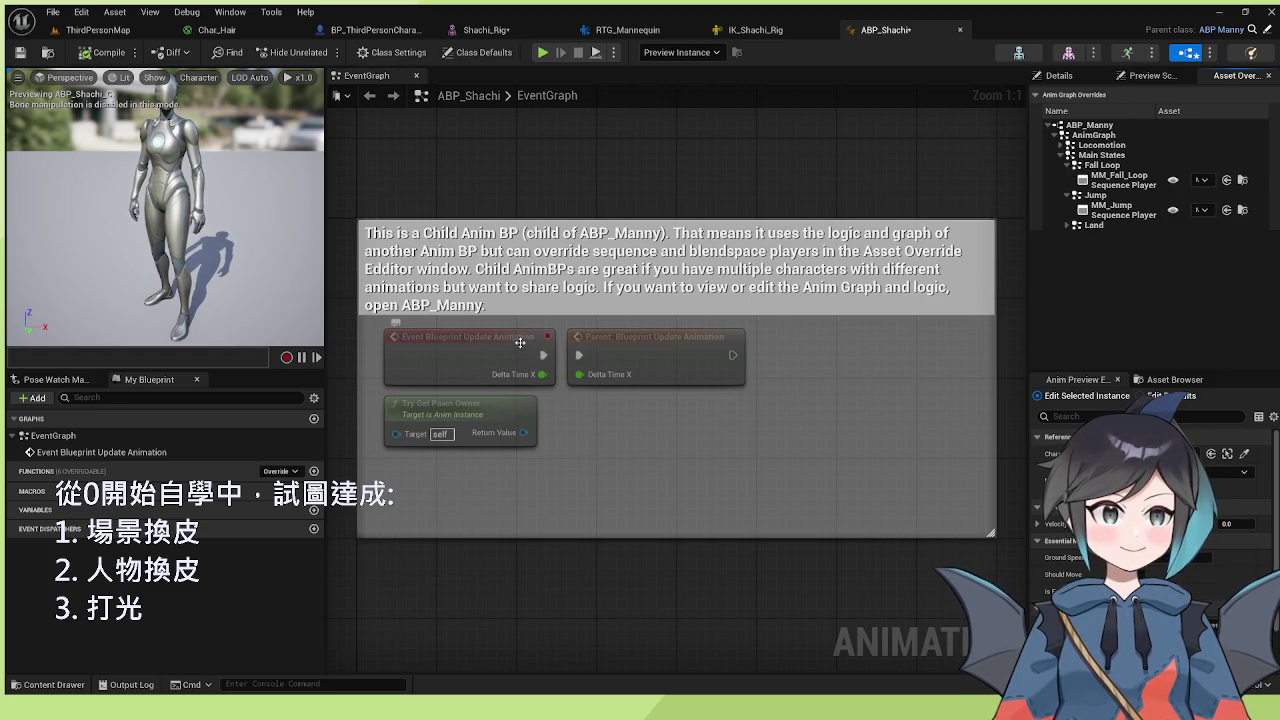
scroll(789, 404, down, 8)
scroll(789, 404, up, 5)
scroll(705, 336, up, 2)
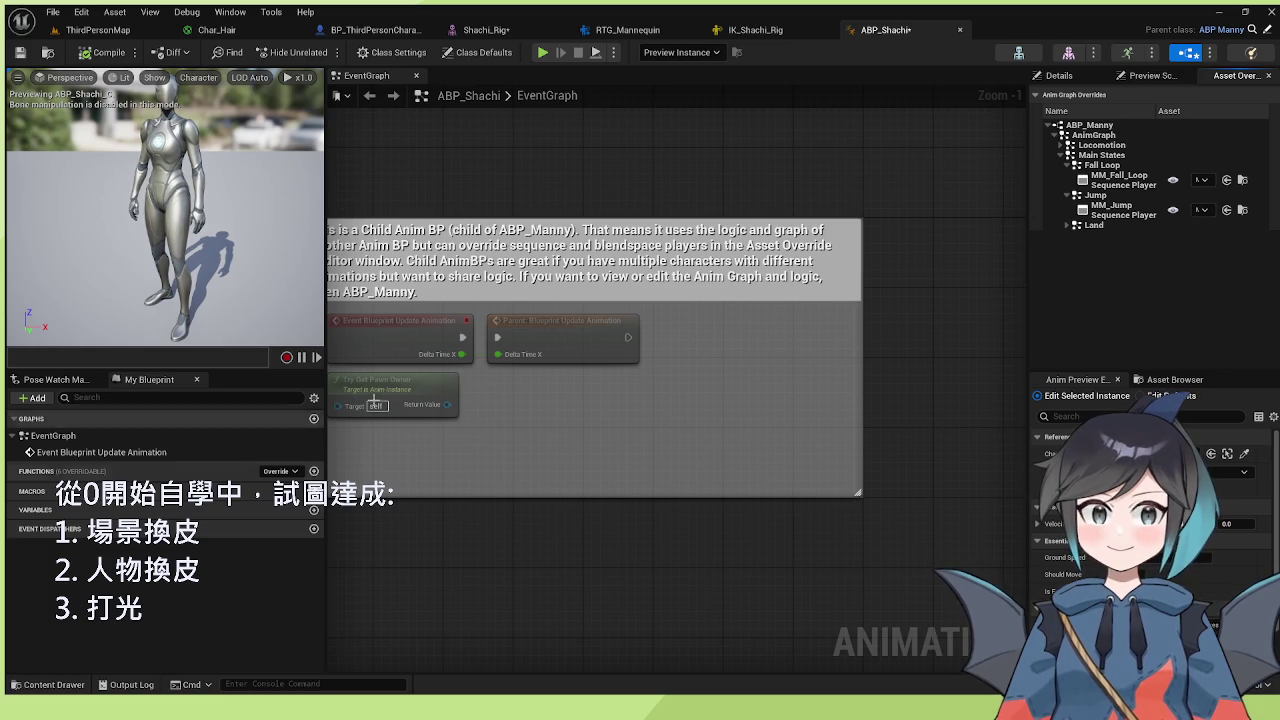
- Select the Event Blueprint Update Animation node in the event graph
click(745, 366)
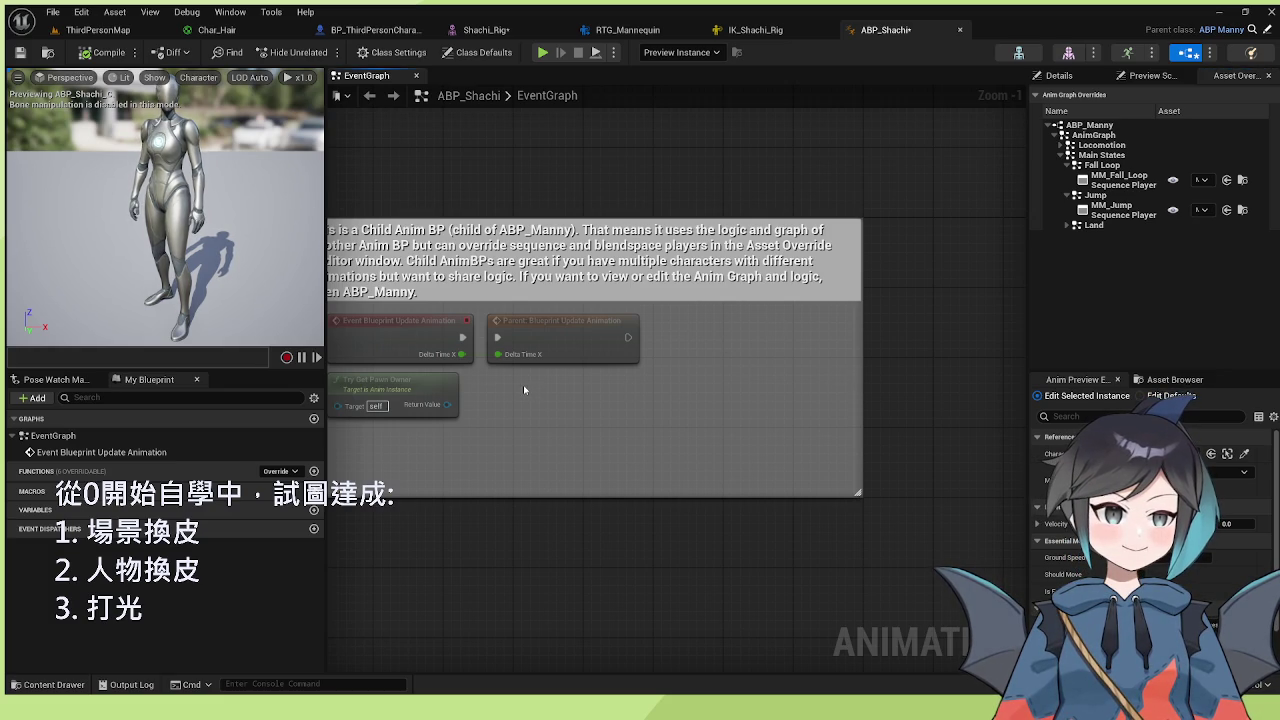
click(546, 343)
click(380, 340)
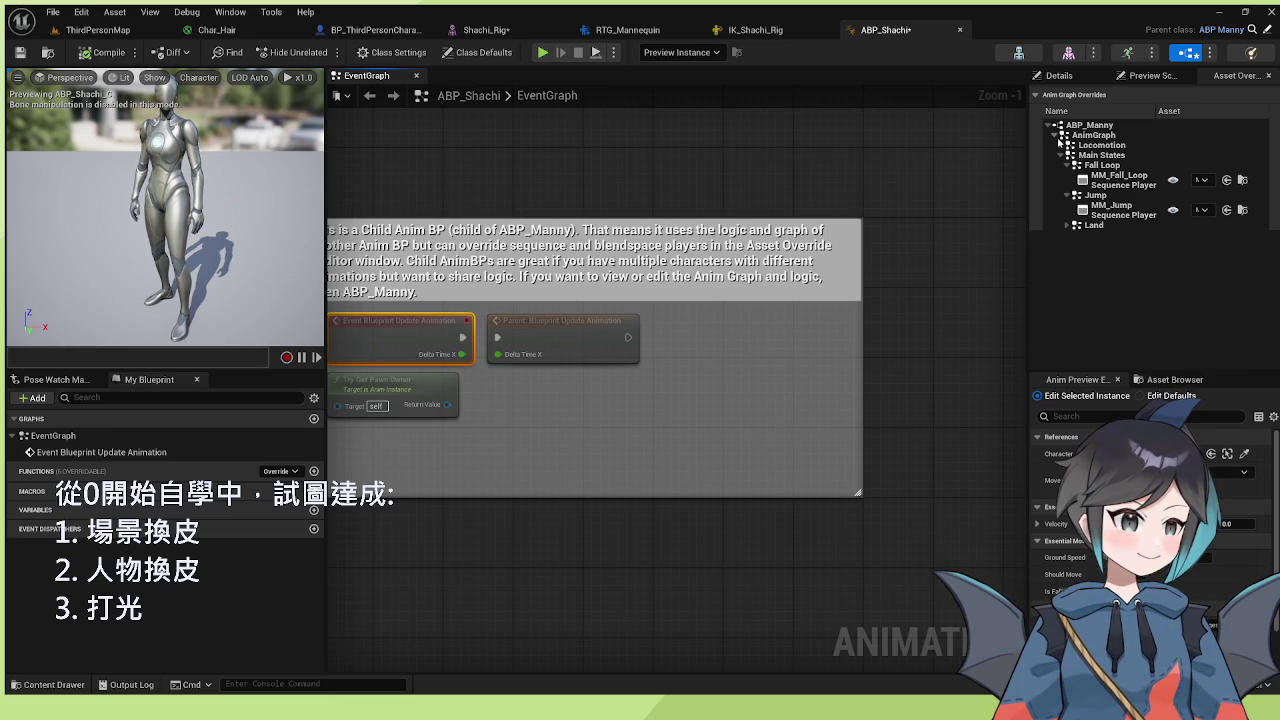
- Expand Locomotion and Idle to show the MM_Idle player, then return to ThirdPersonMap
click(1066, 146)
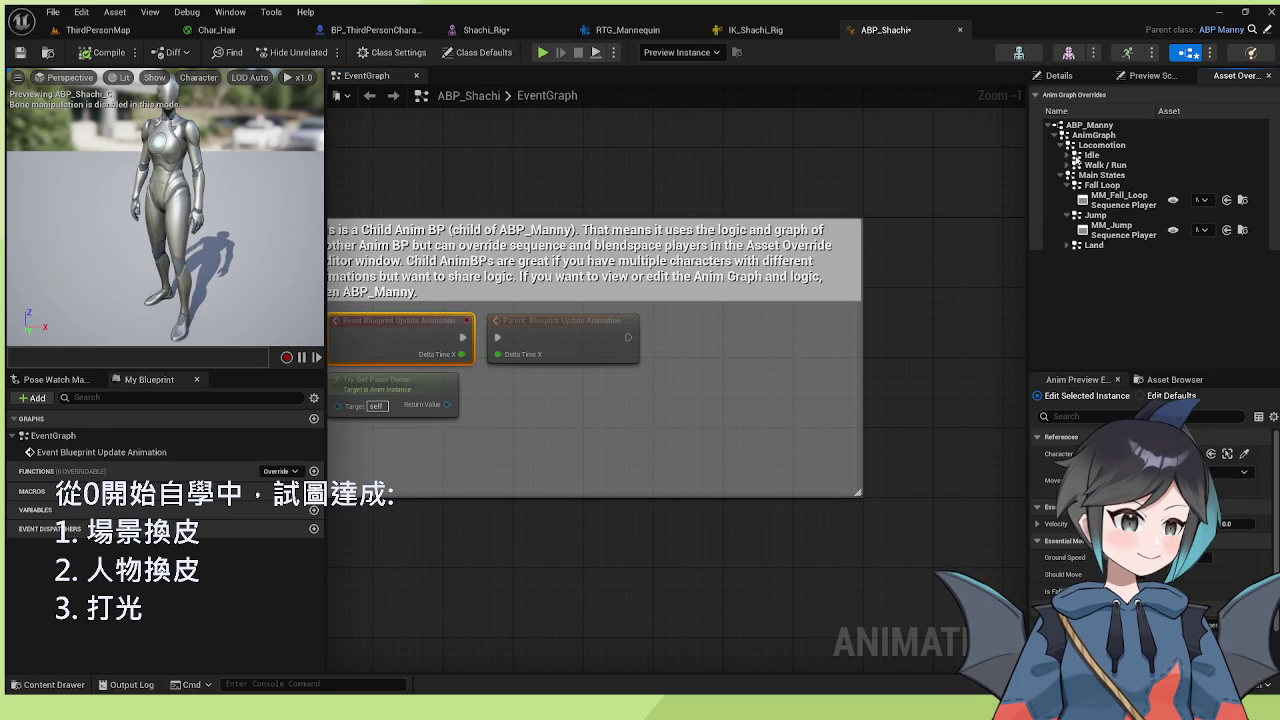
click(1070, 156)
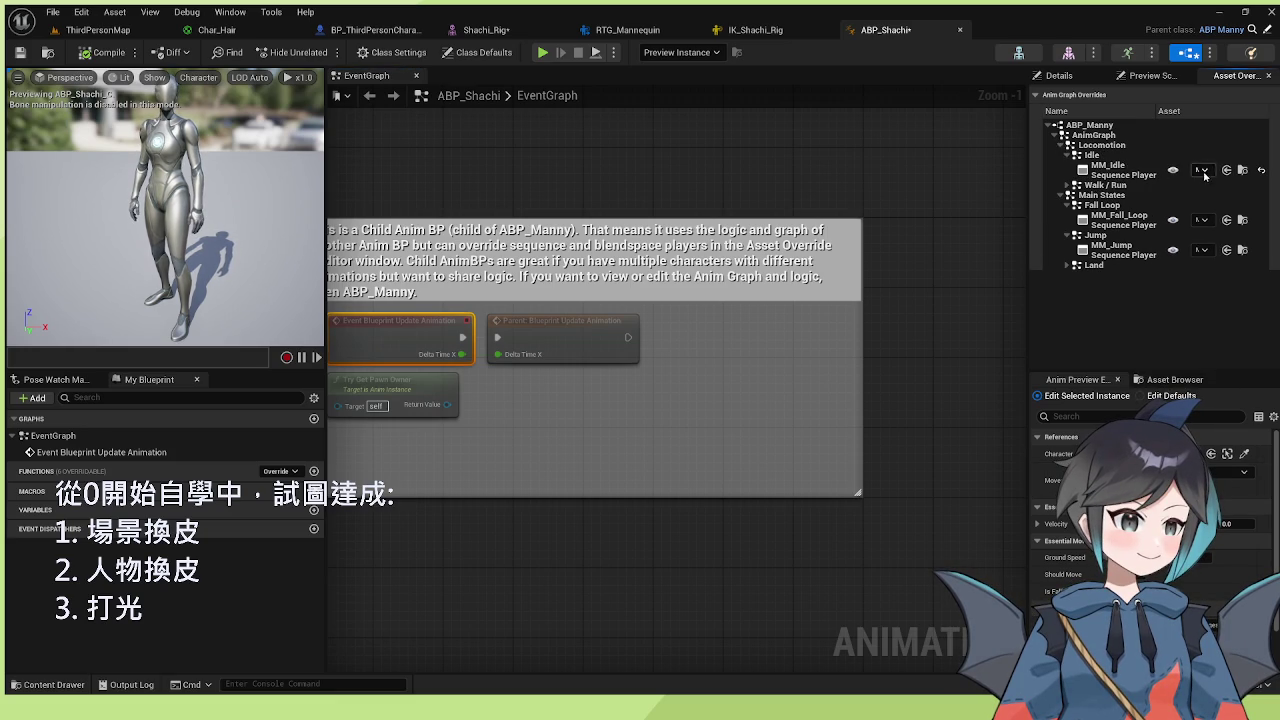
double_click(1120, 158)
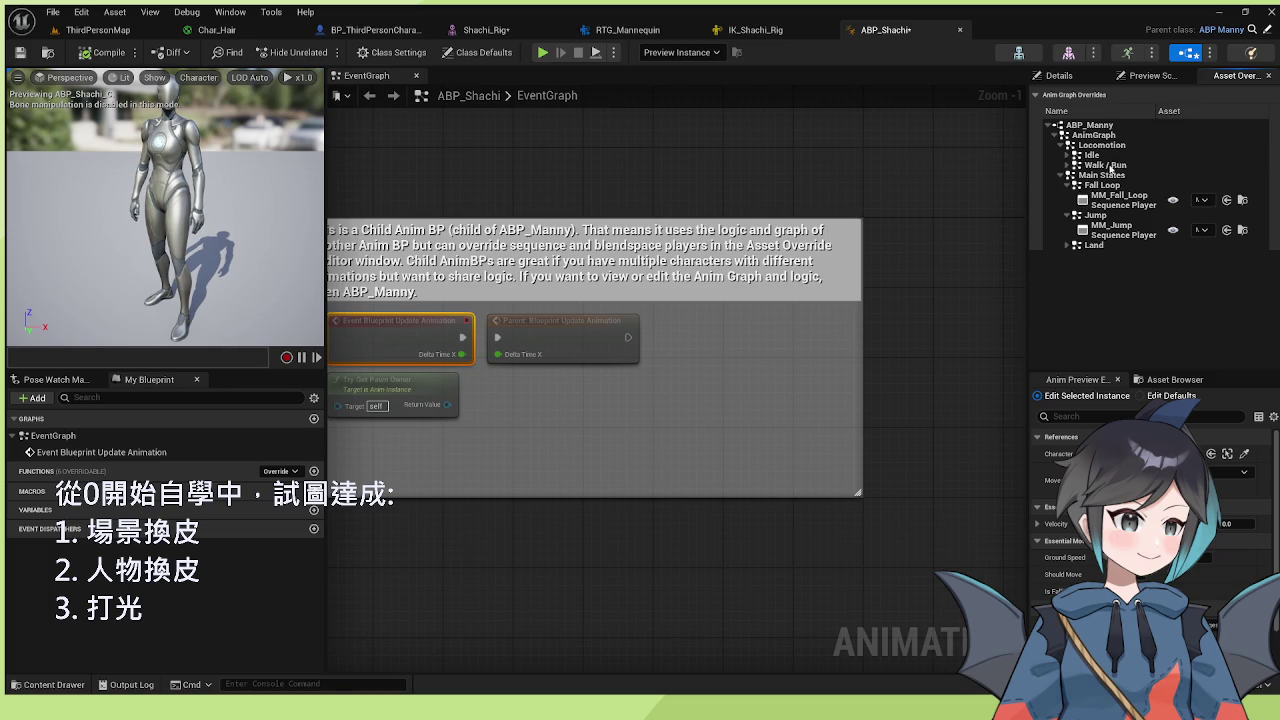
double_click(1087, 155)
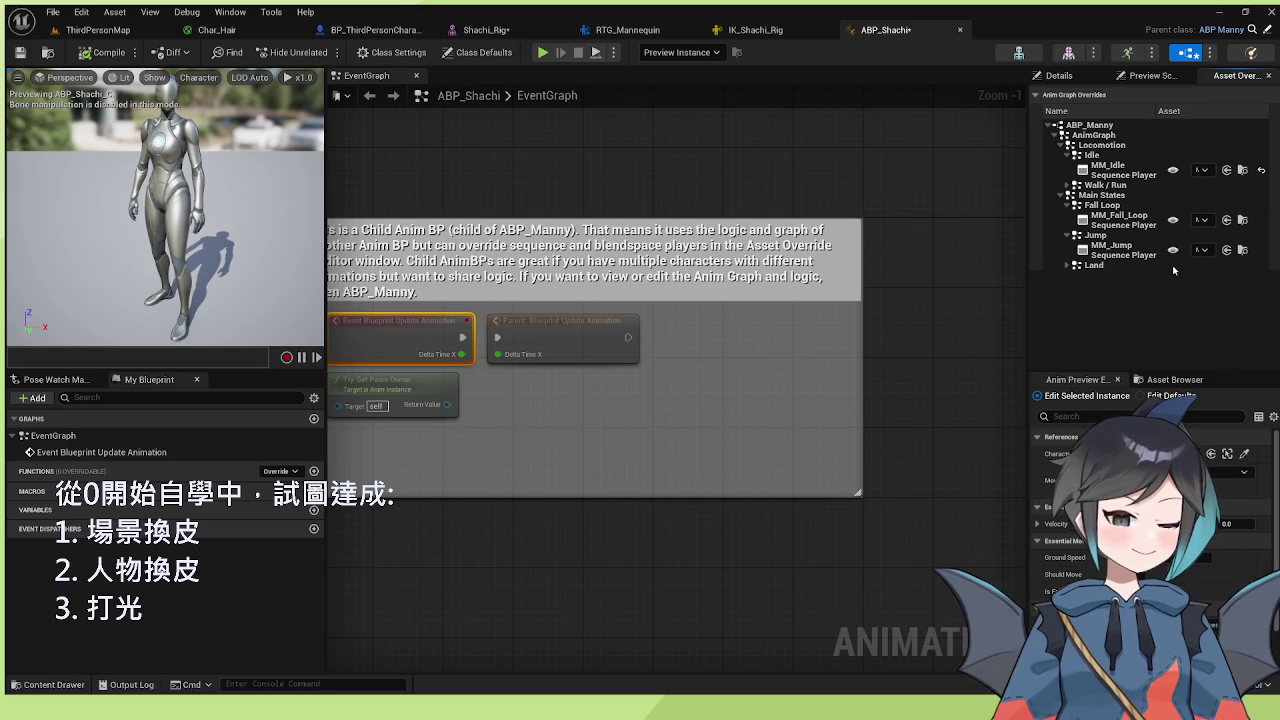
click(1009, 330)
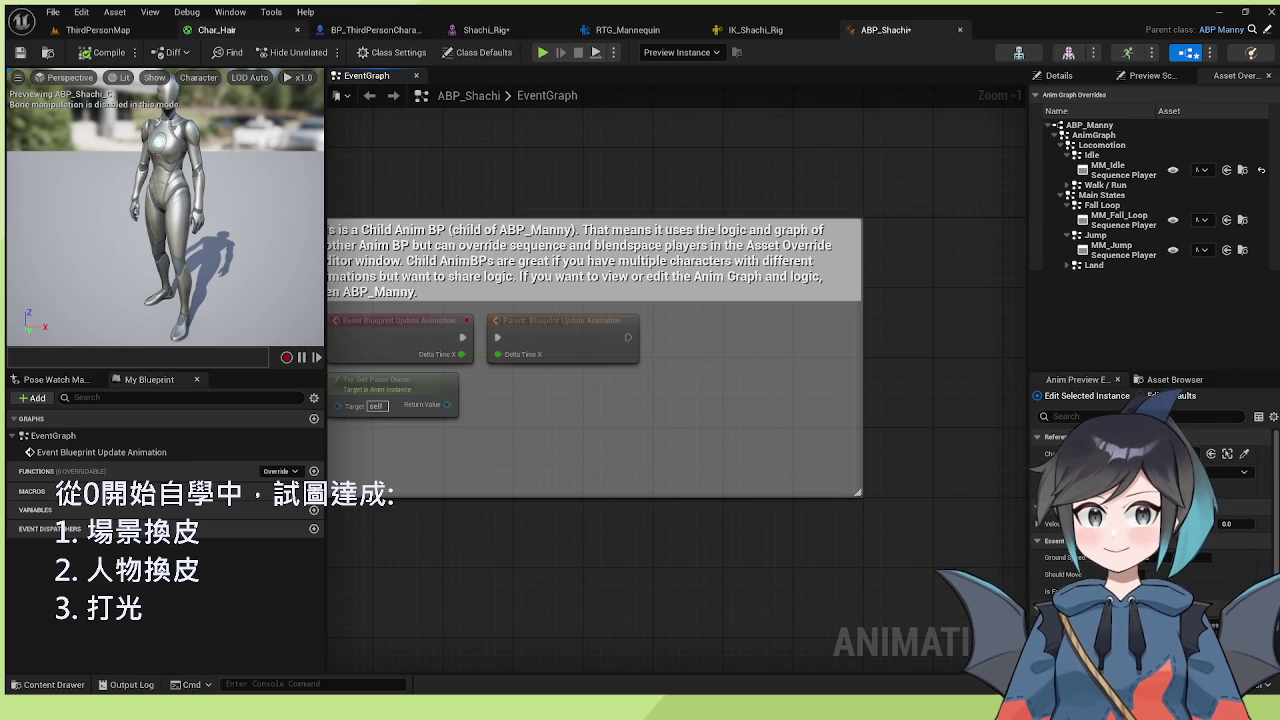
click(105, 29)
- Switch BP_ThirdPersonCharacter's Animation Mode to Use Animation Asset, then back to Use Animation Blueprint
click(625, 29)
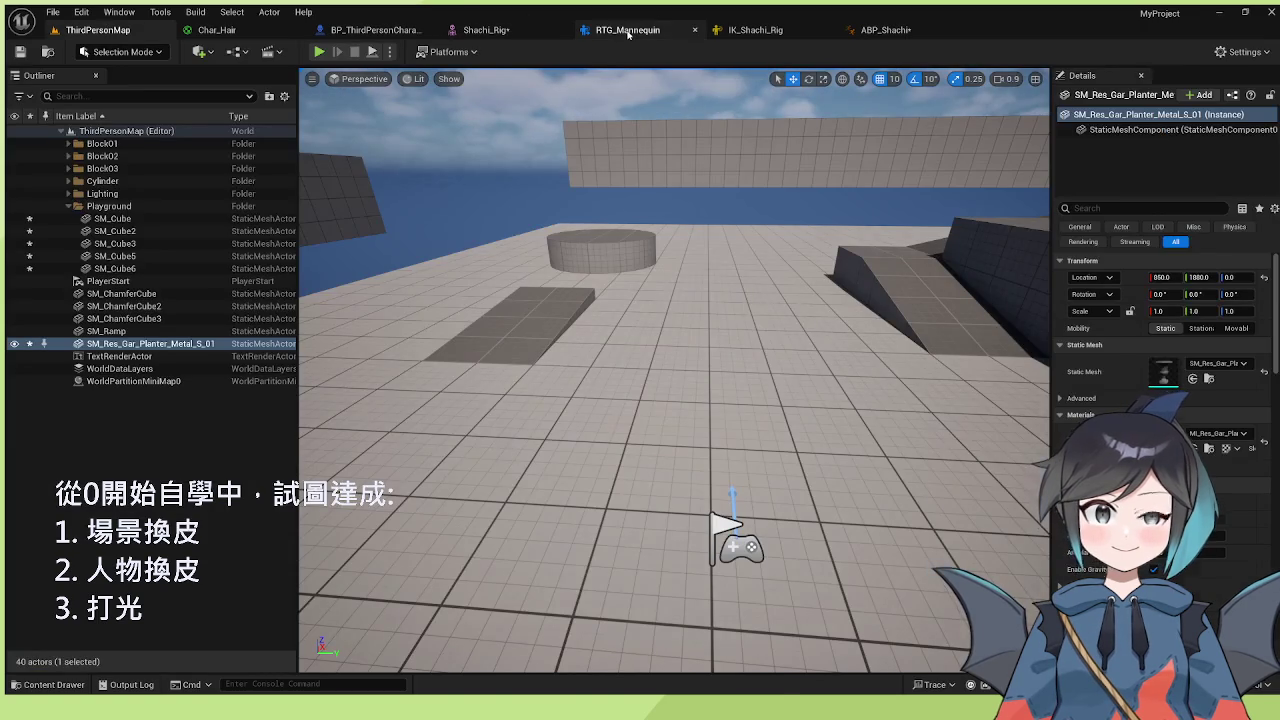
click(368, 29)
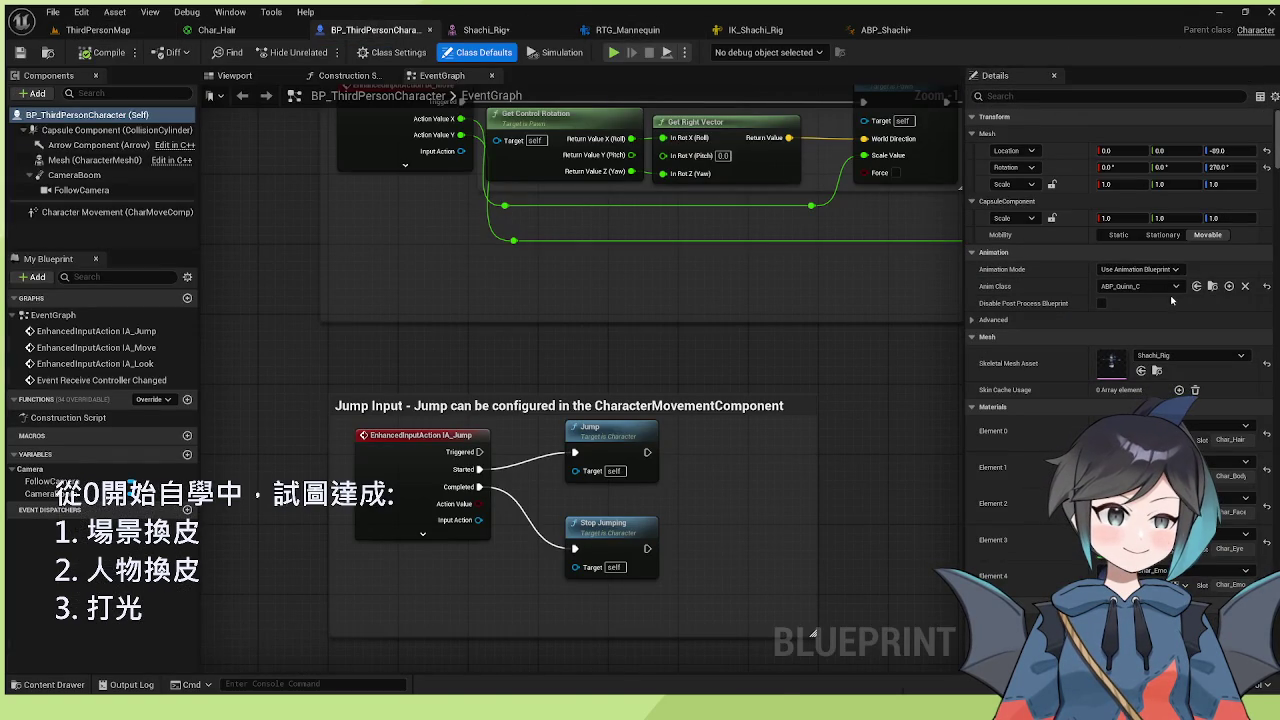
click(1140, 269)
click(1160, 296)
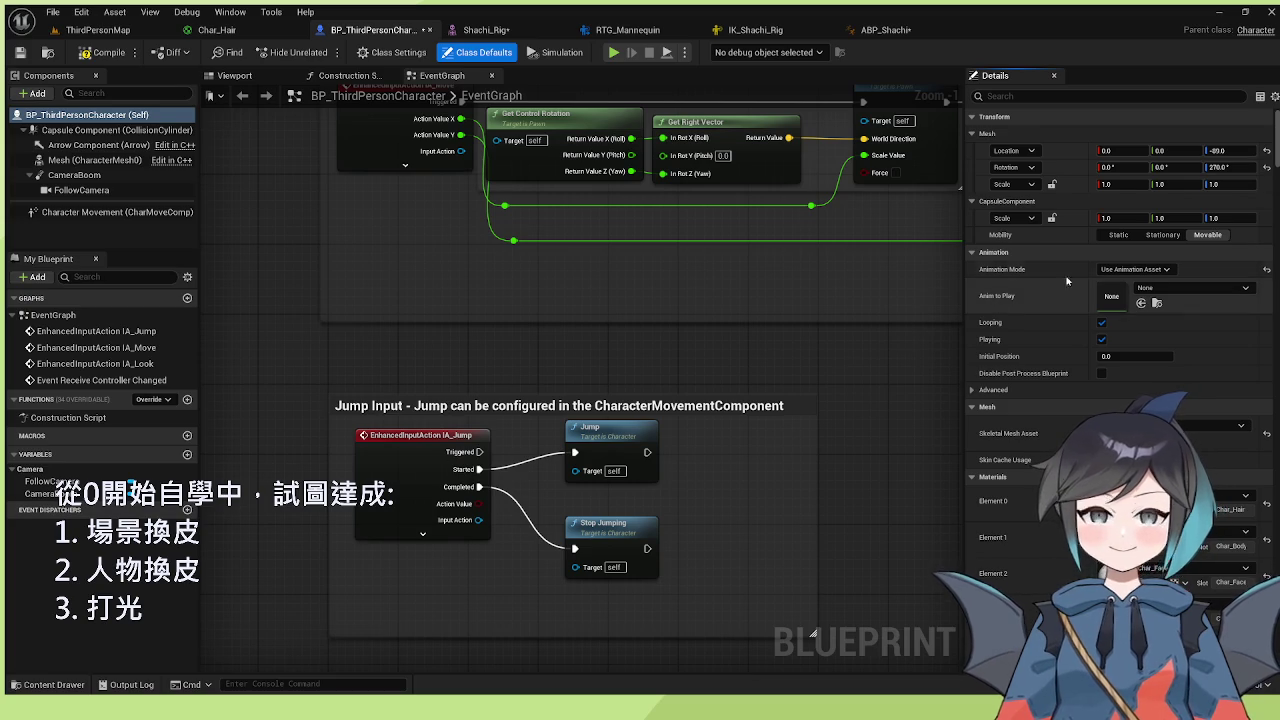
click(1133, 269)
click(1139, 290)
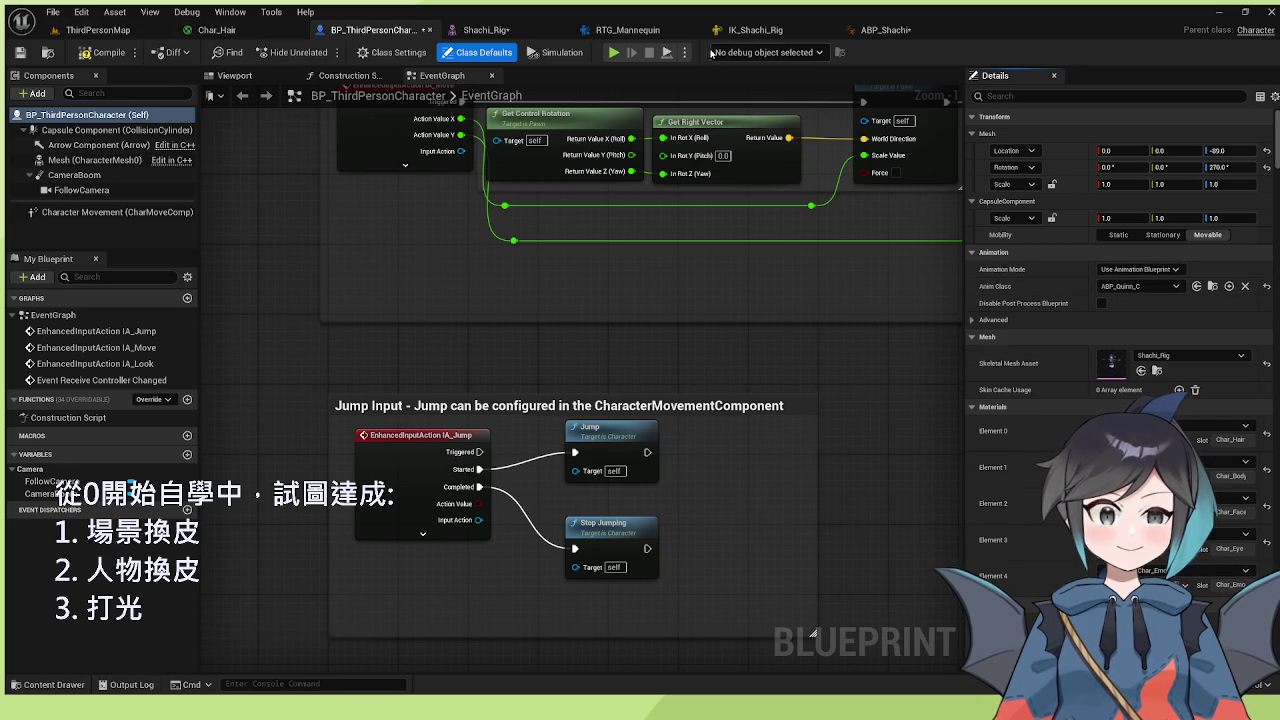
click(612, 38)
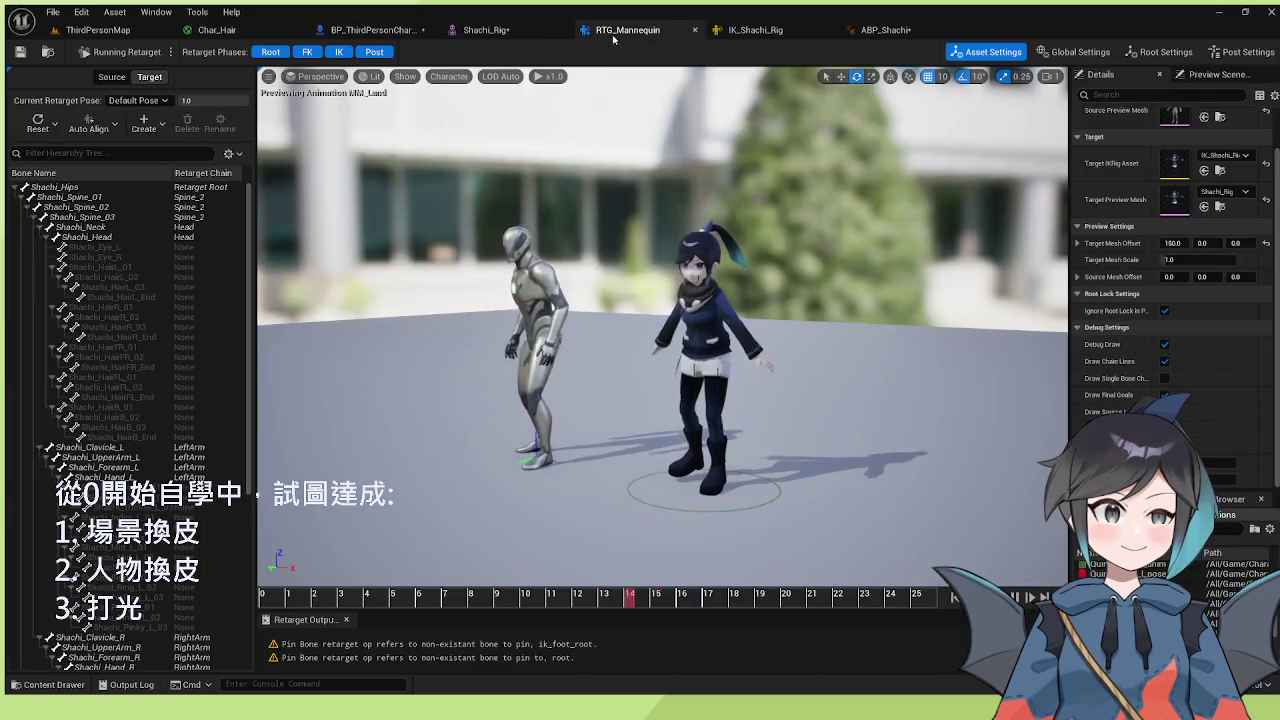
- In ABP_Shachi, open the read-only Idle state graph where MM_Idle feeds the output pose
click(490, 30)
click(951, 27)
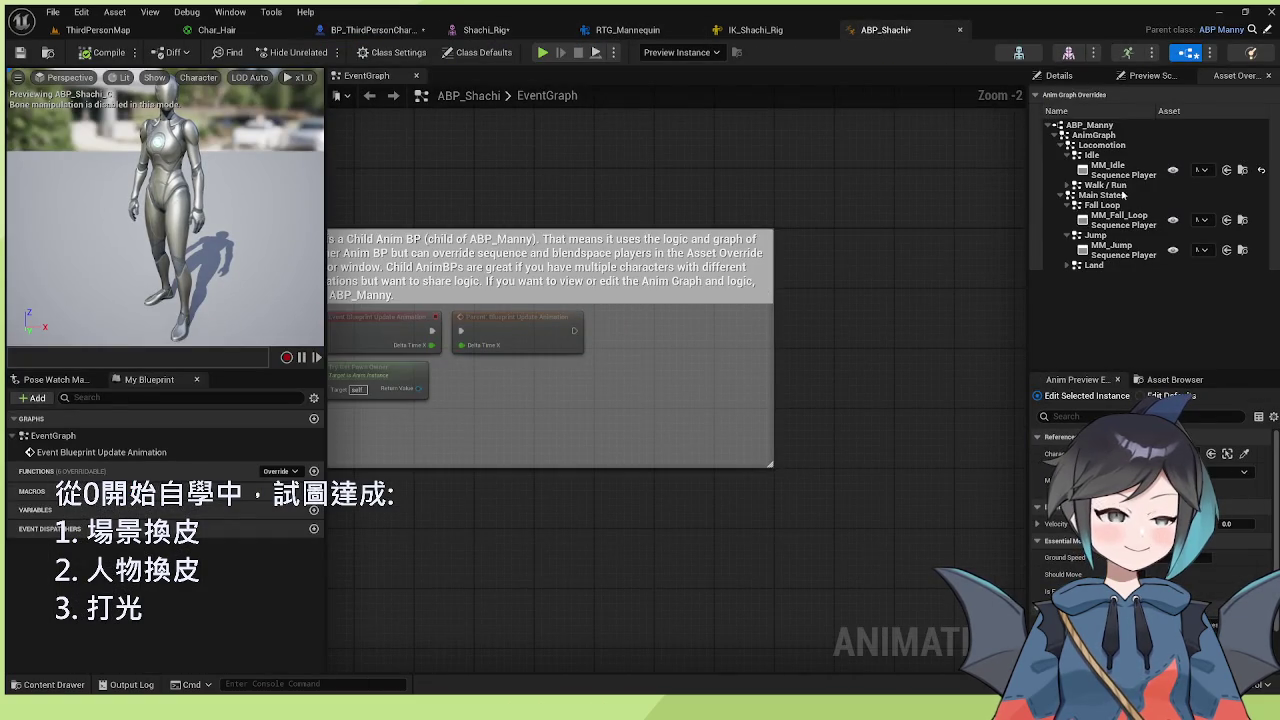
scroll(756, 292, down, 2)
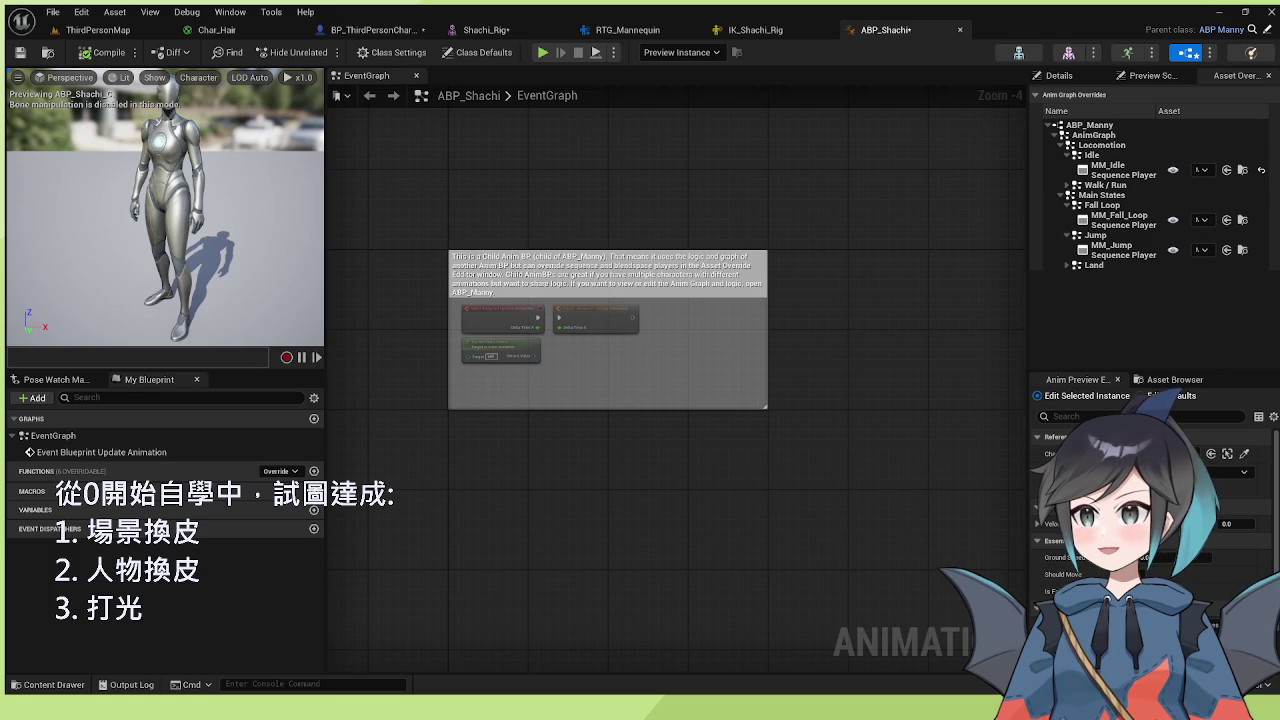
click(1173, 170)
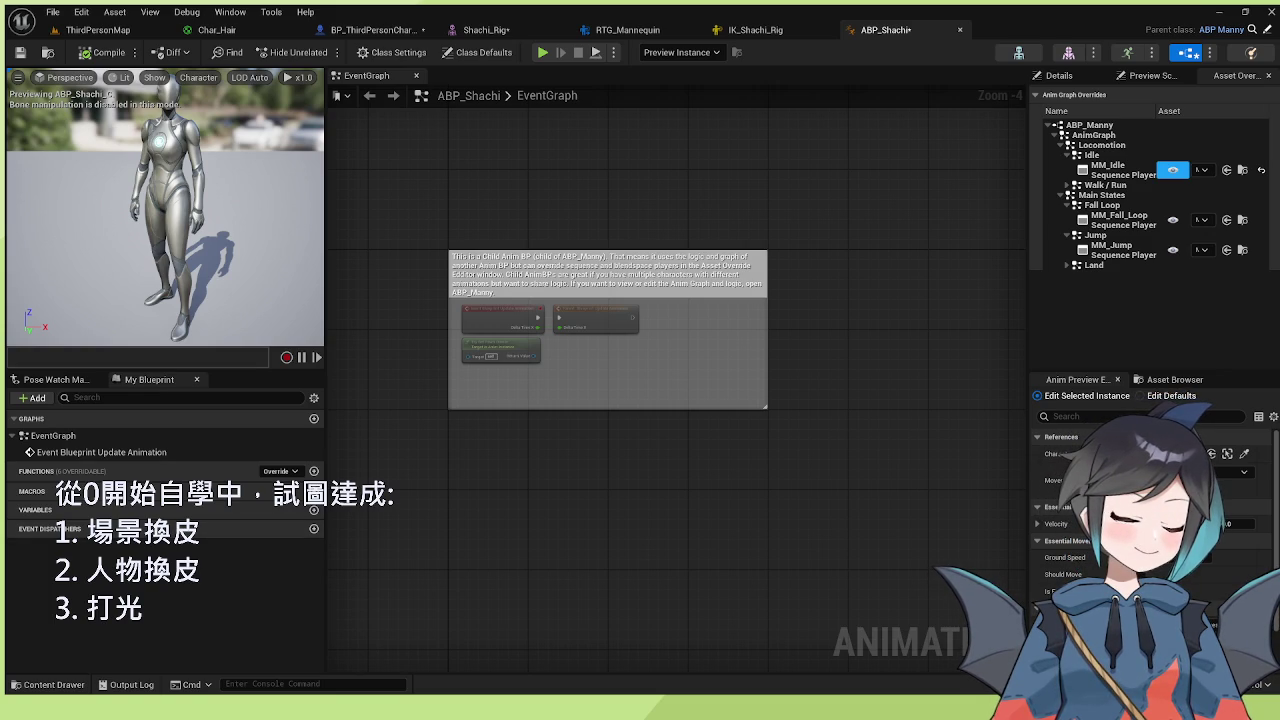
click(1173, 170)
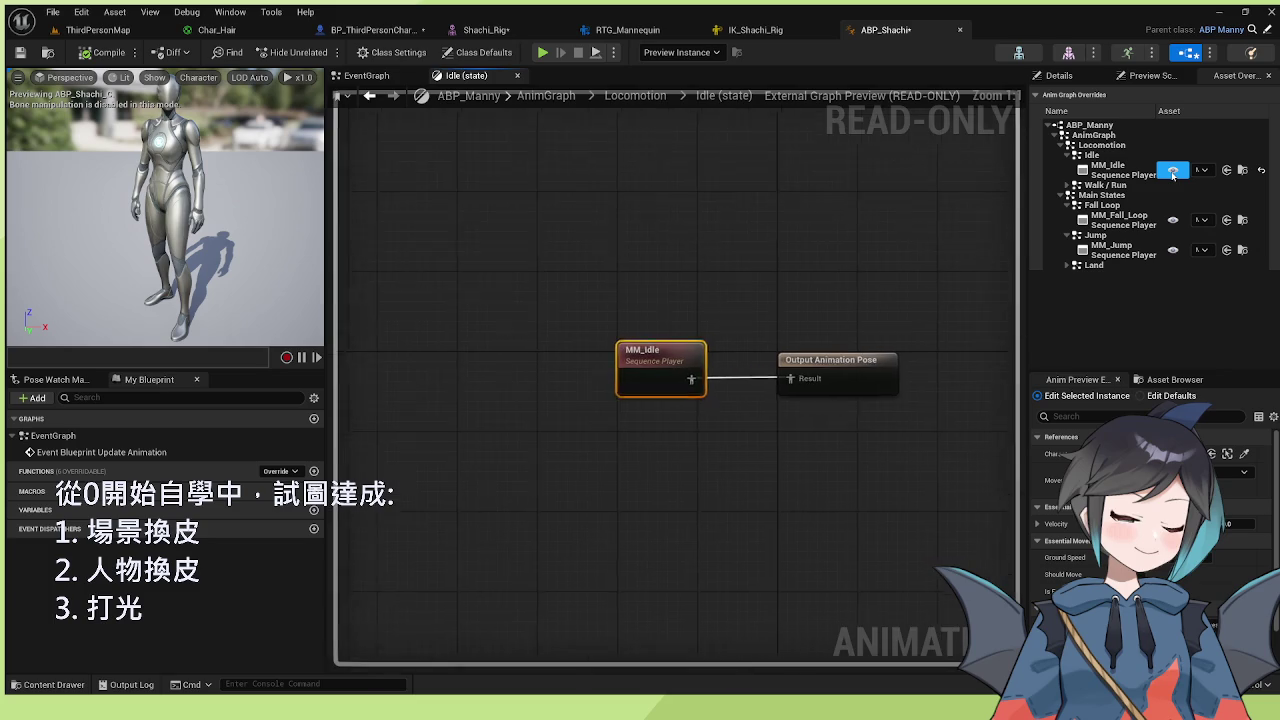
- Preview the MM_Idle and MF_Idle animation assets, closing each to return to ABP_Shachi
double_click(660, 378)
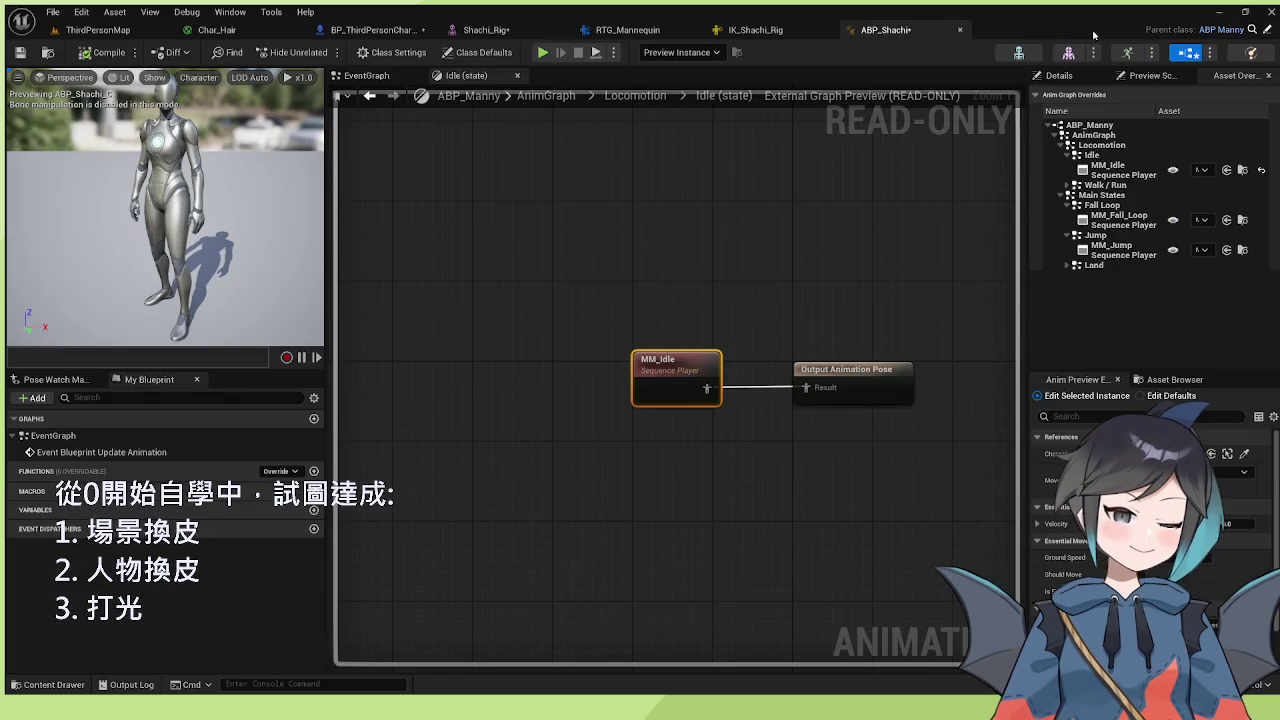
click(1092, 29)
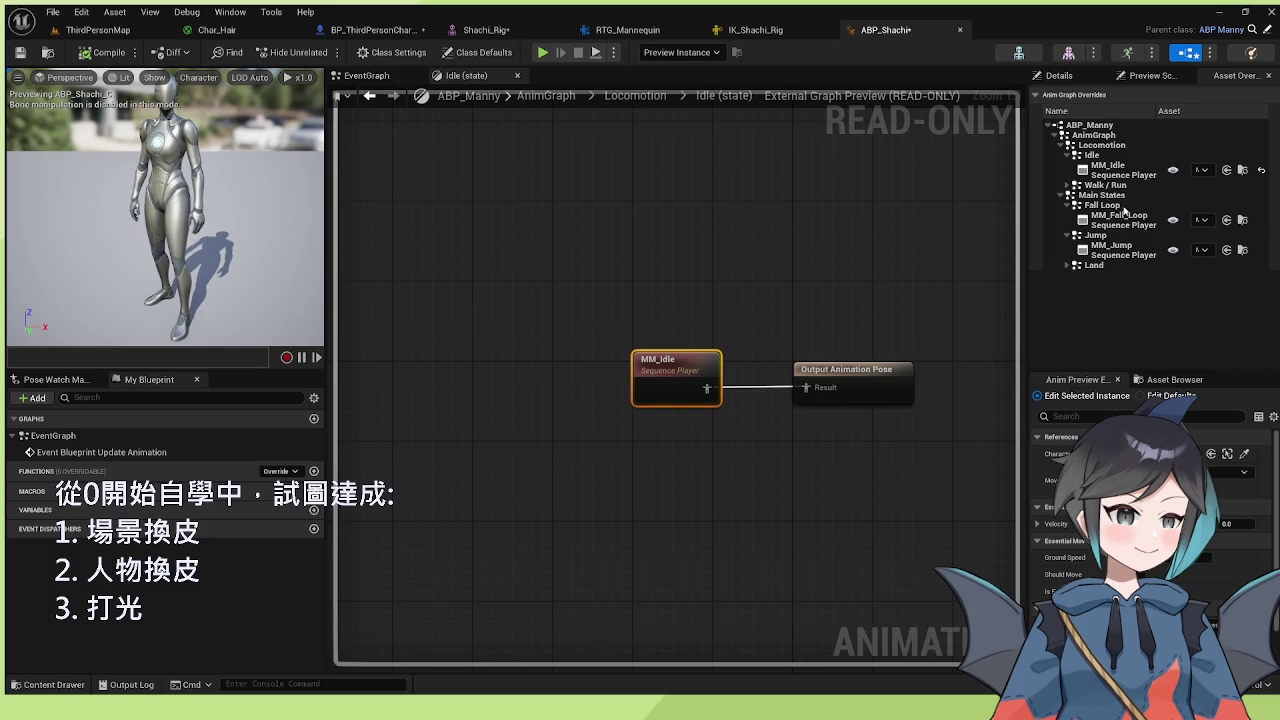
double_click(1100, 170)
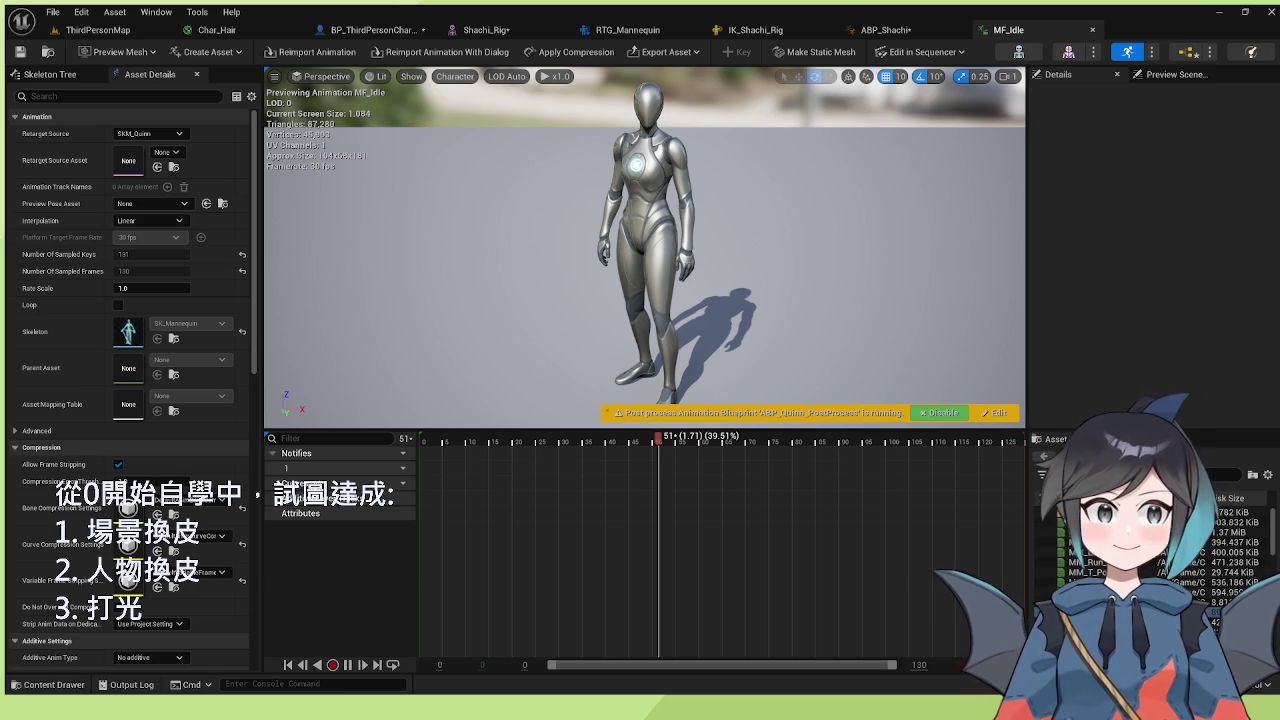
click(1092, 29)
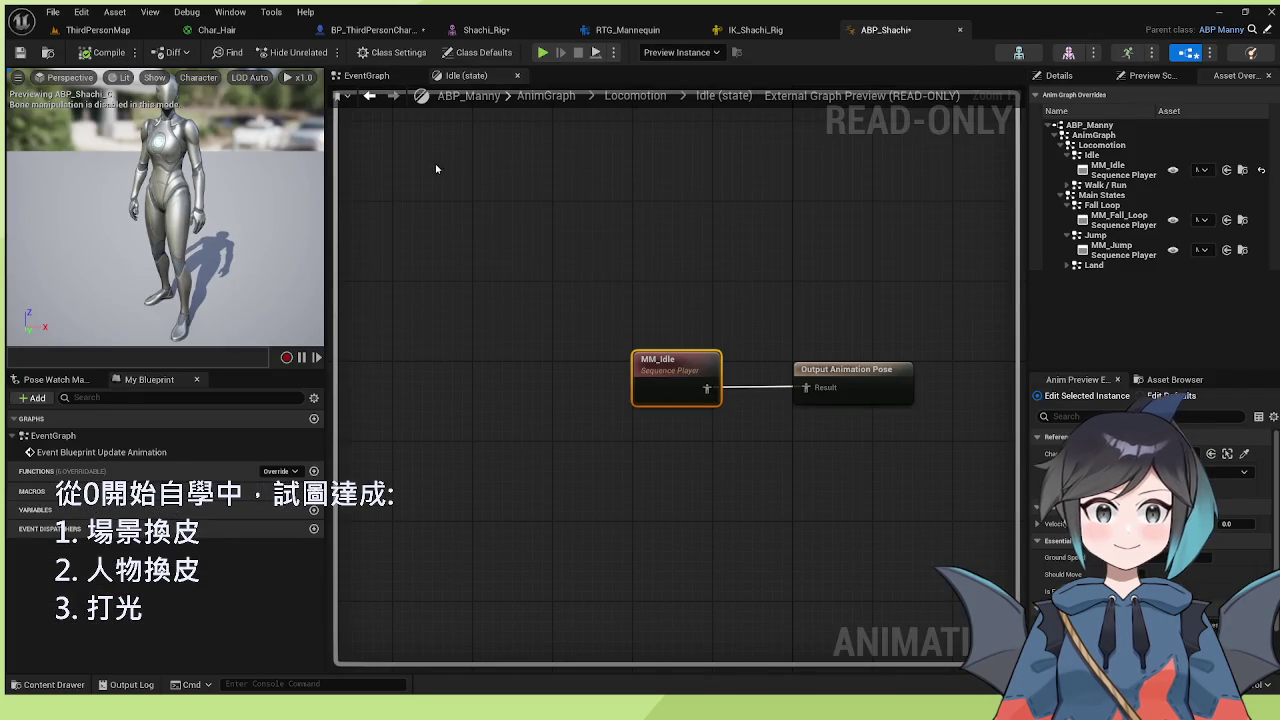
- Check ABP_Shachi's parent class in Class Settings, then close the read-only Idle state preview
click(394, 52)
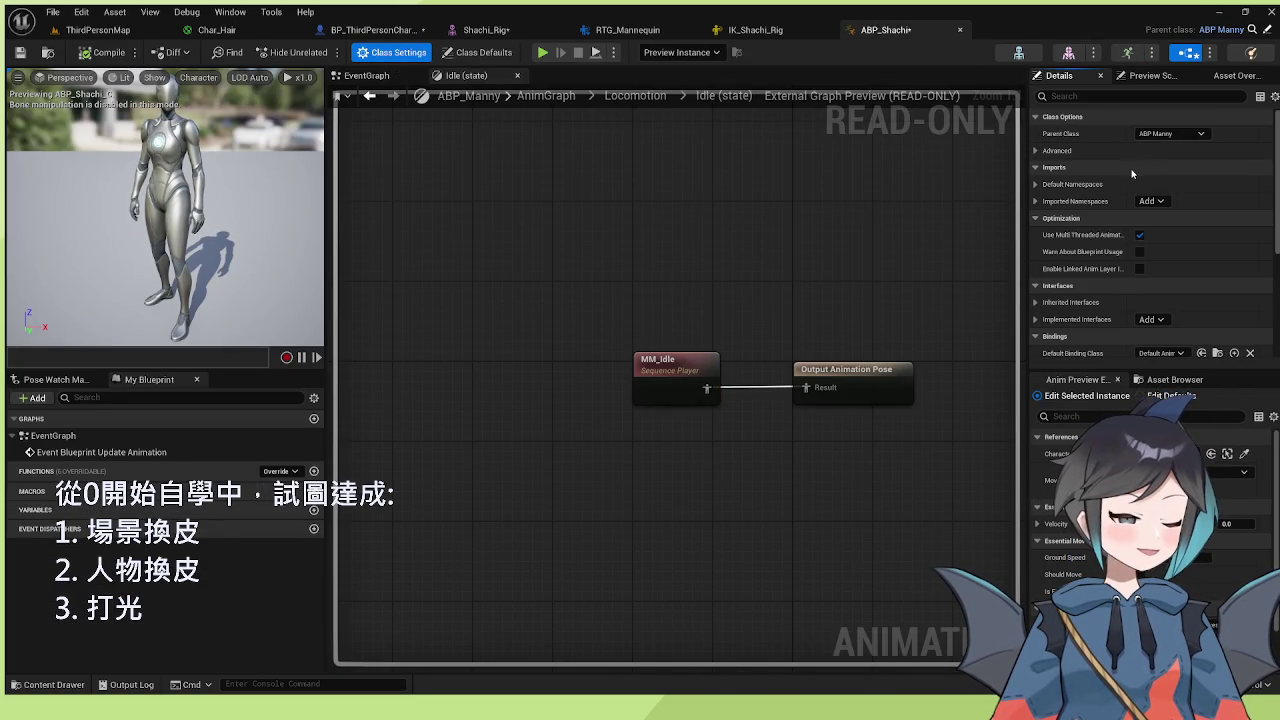
scroll(468, 230, down, 2)
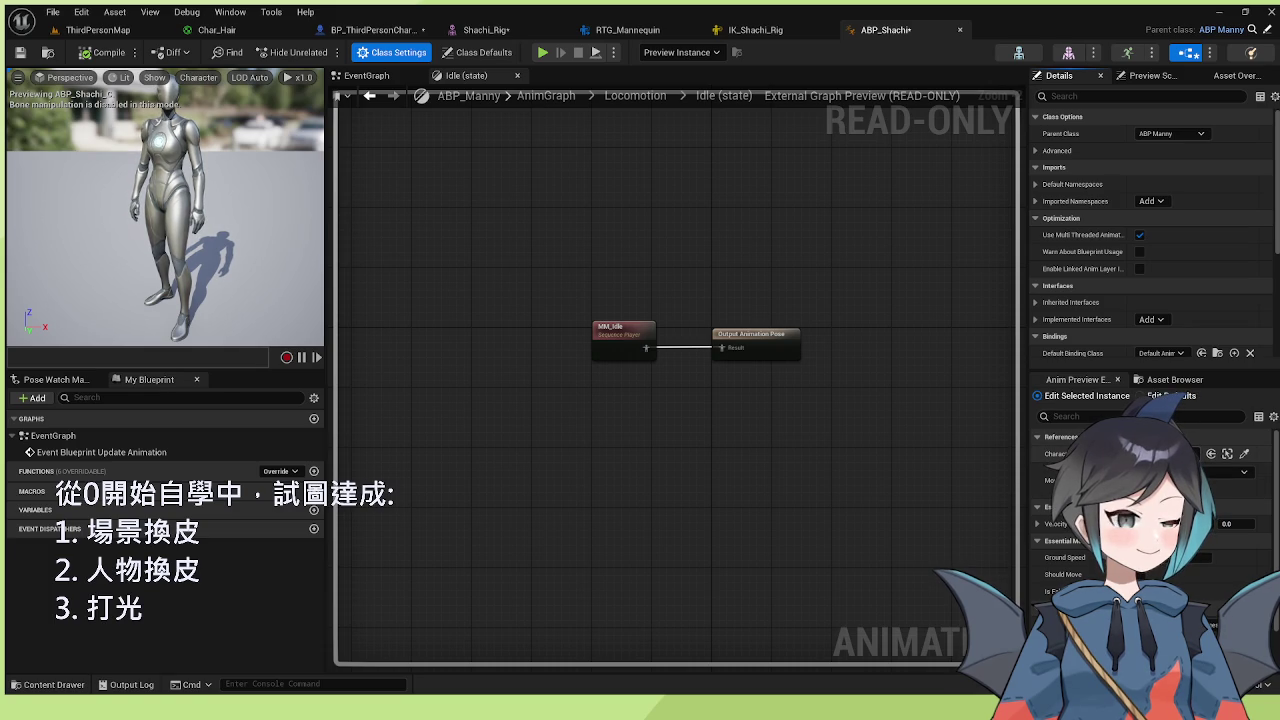
click(1080, 379)
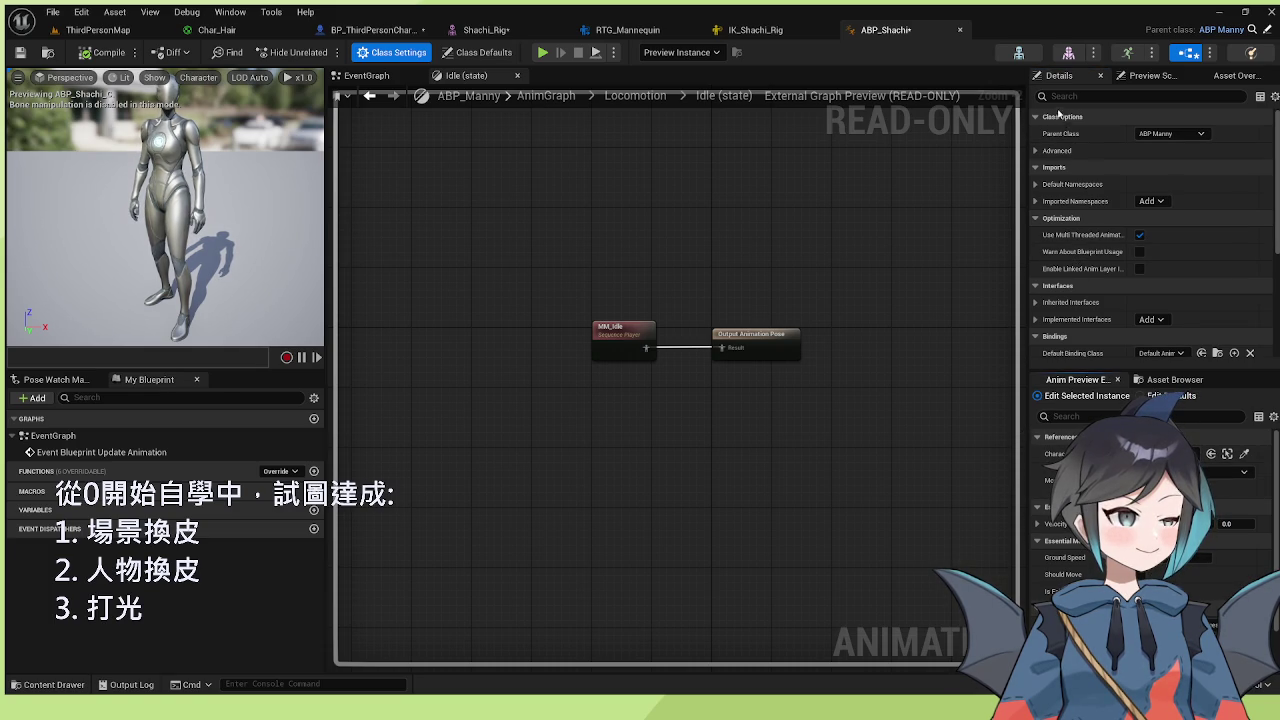
scroll(428, 191, down, 3)
scroll(428, 191, up, 3)
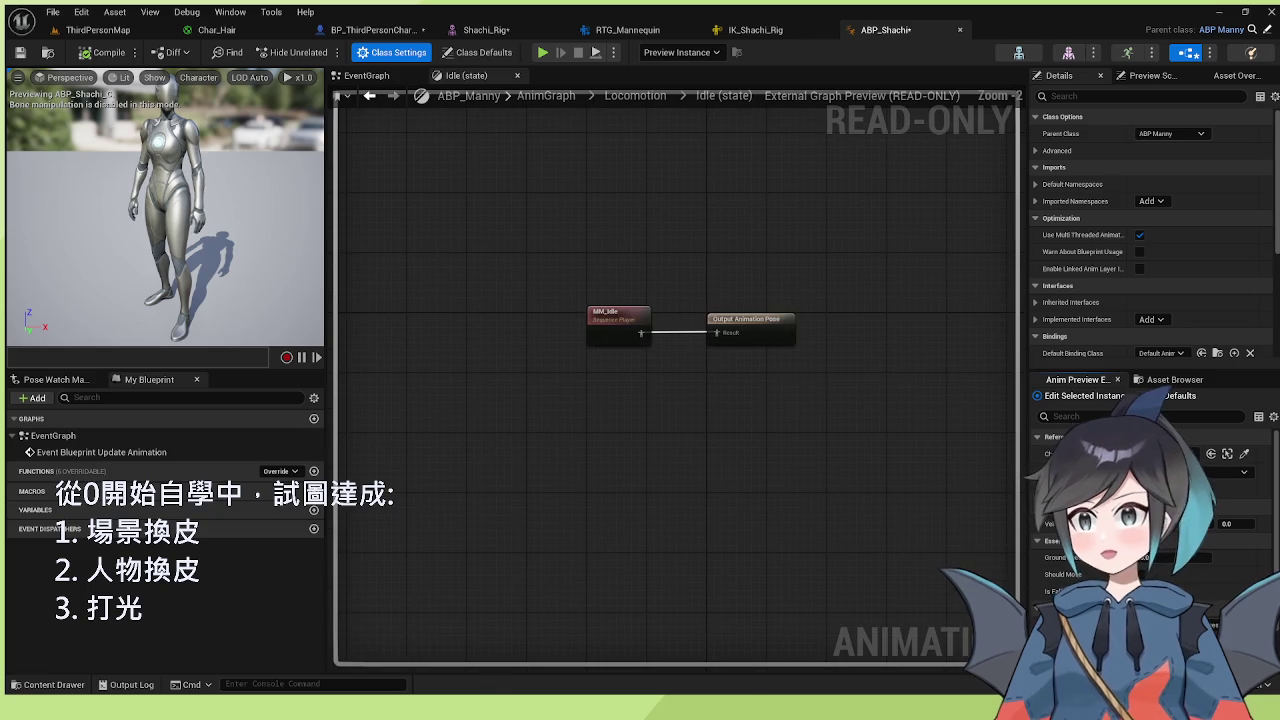
click(373, 52)
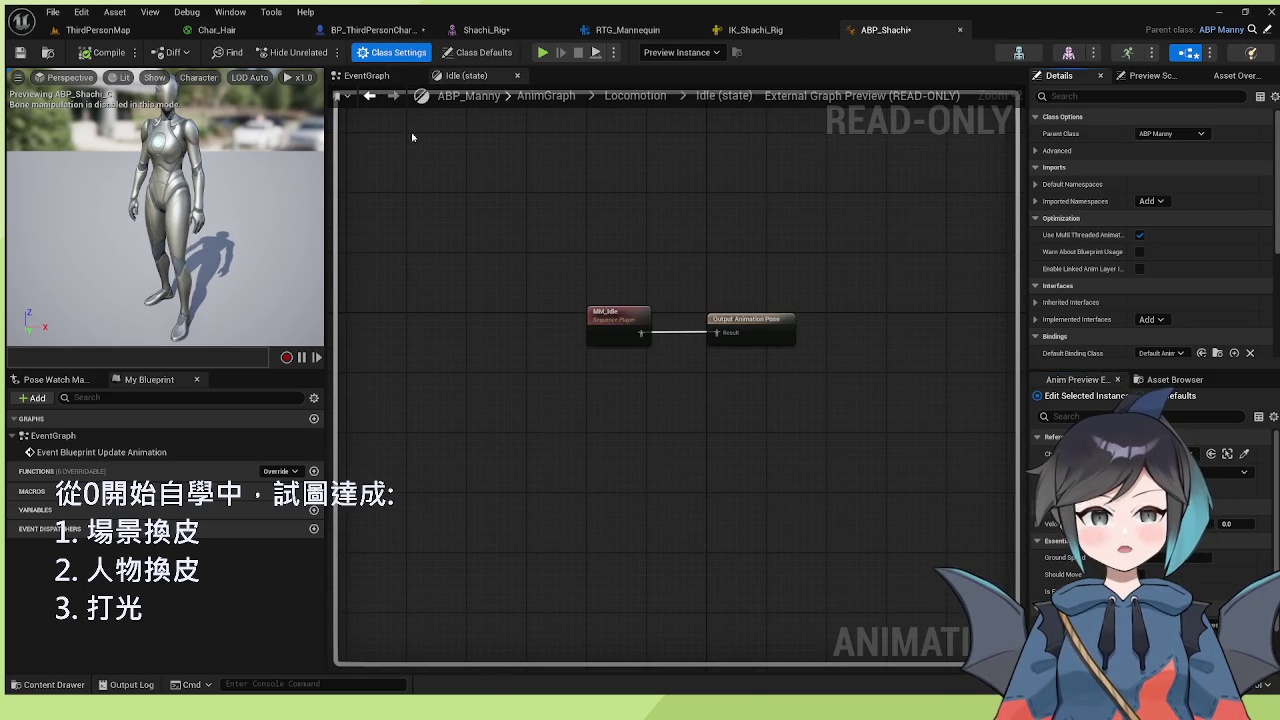
scroll(418, 158, down, 3)
scroll(418, 158, up, 3)
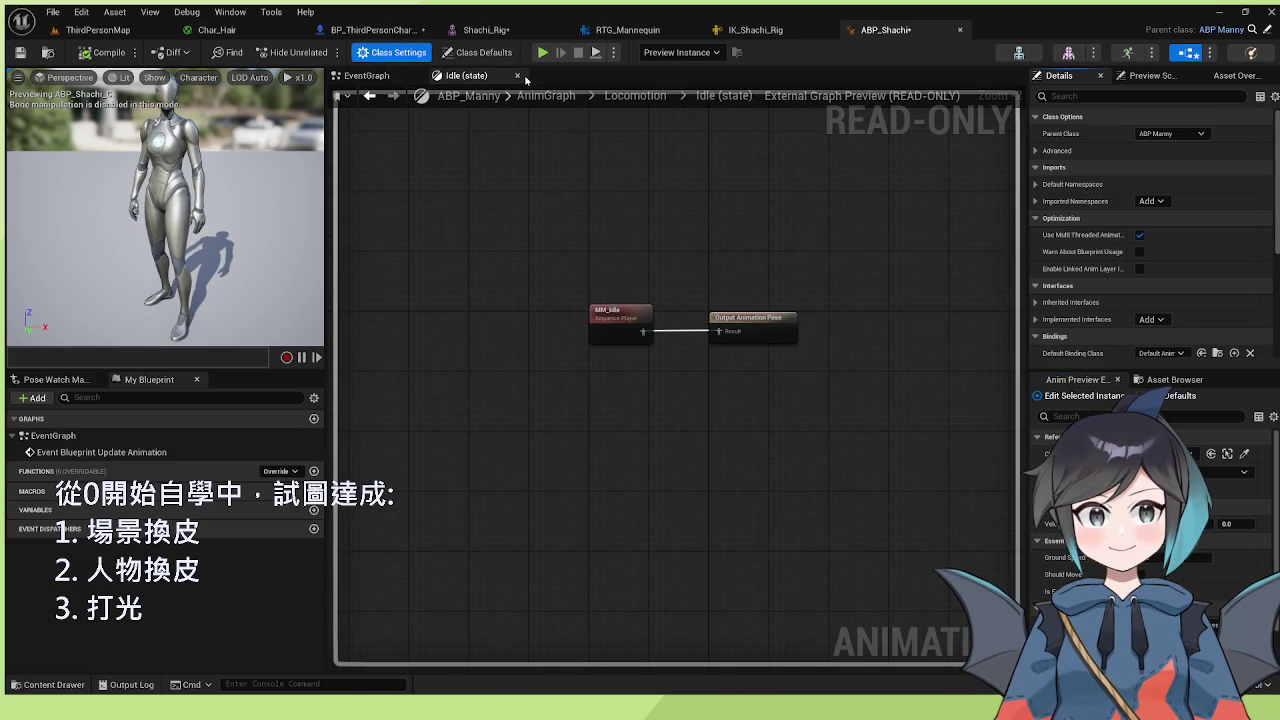
click(518, 76)
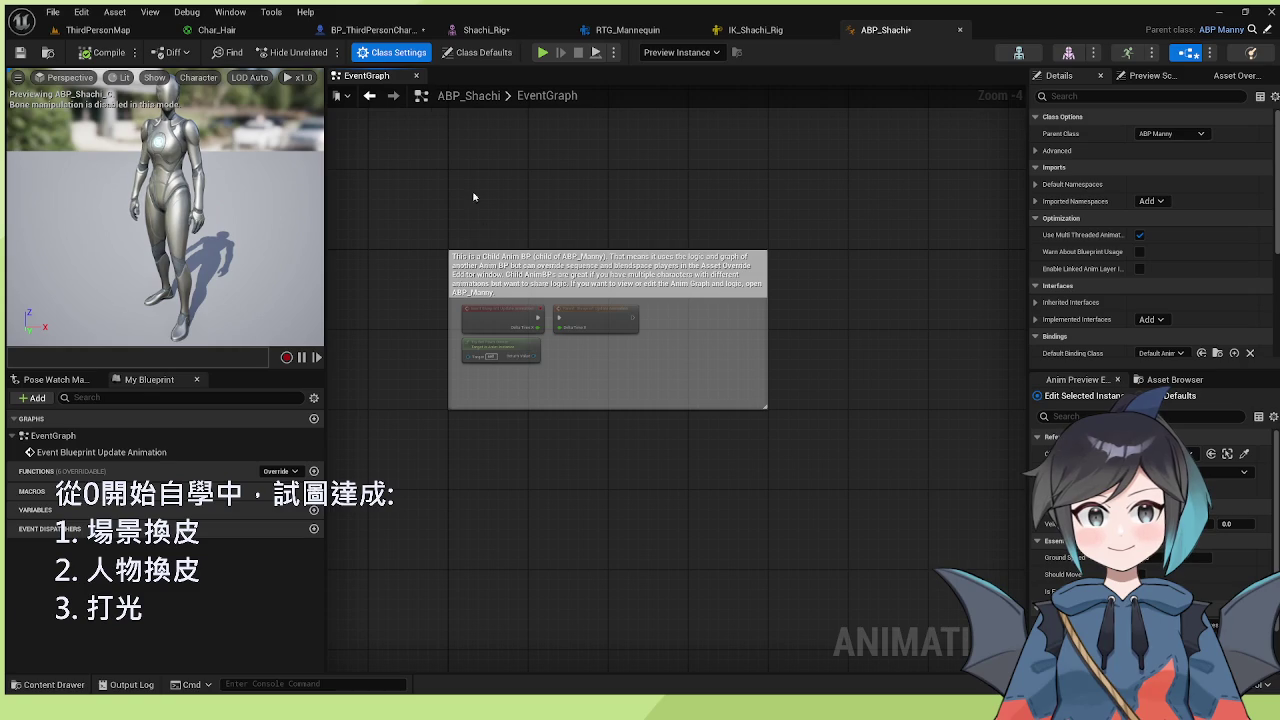
click(395, 56)
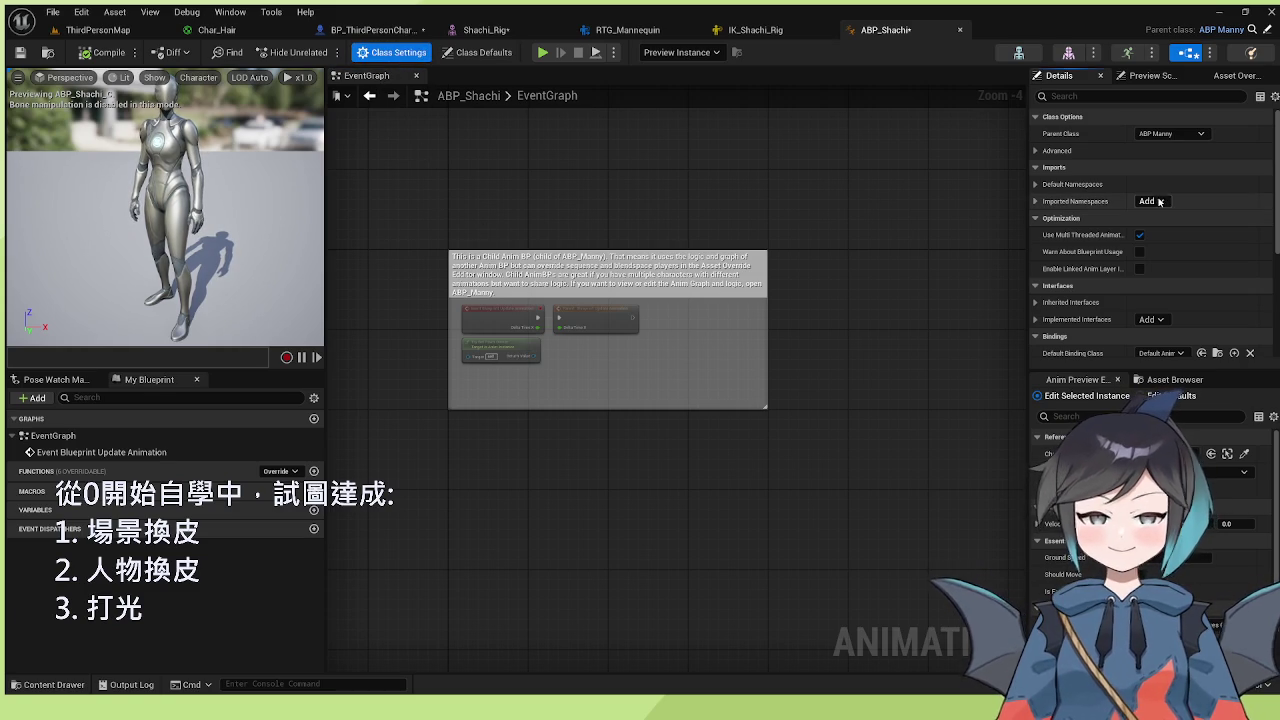
- Expand Class Options' Advanced category and choose Shachi_Rig_Skeleton as the target skeleton
scroll(1112, 175, down, 5)
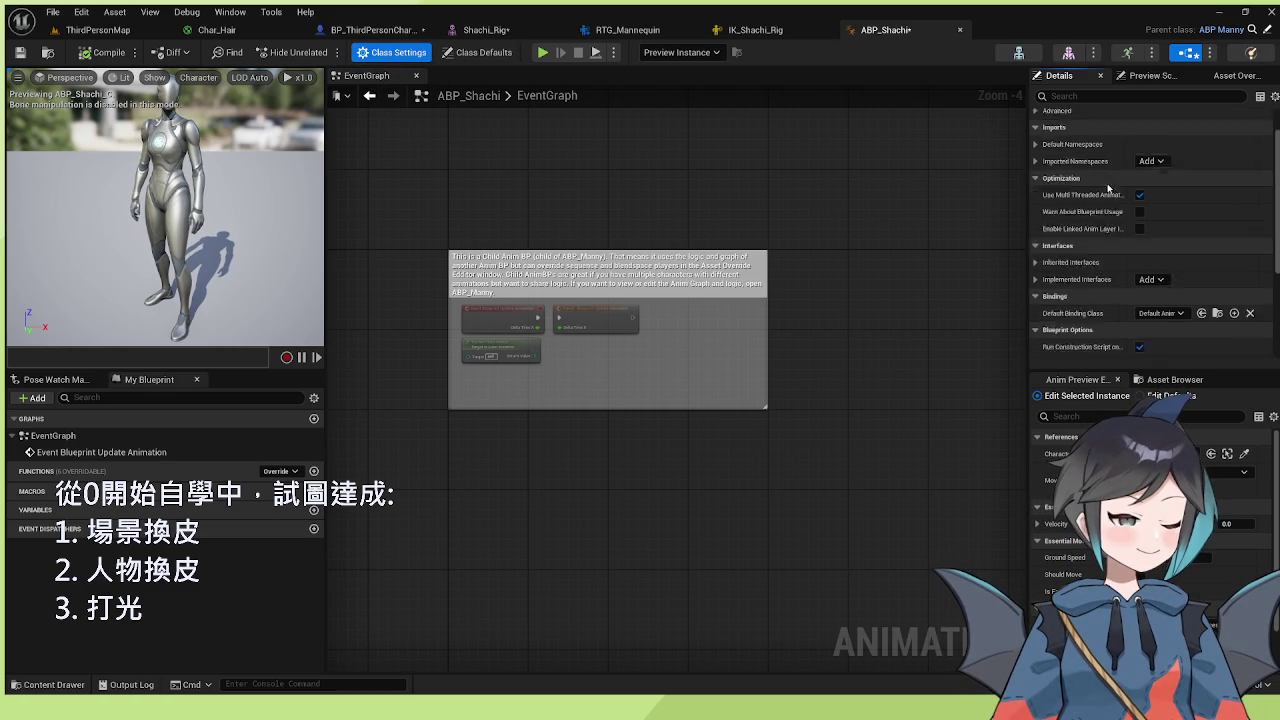
scroll(1105, 197, up, 3)
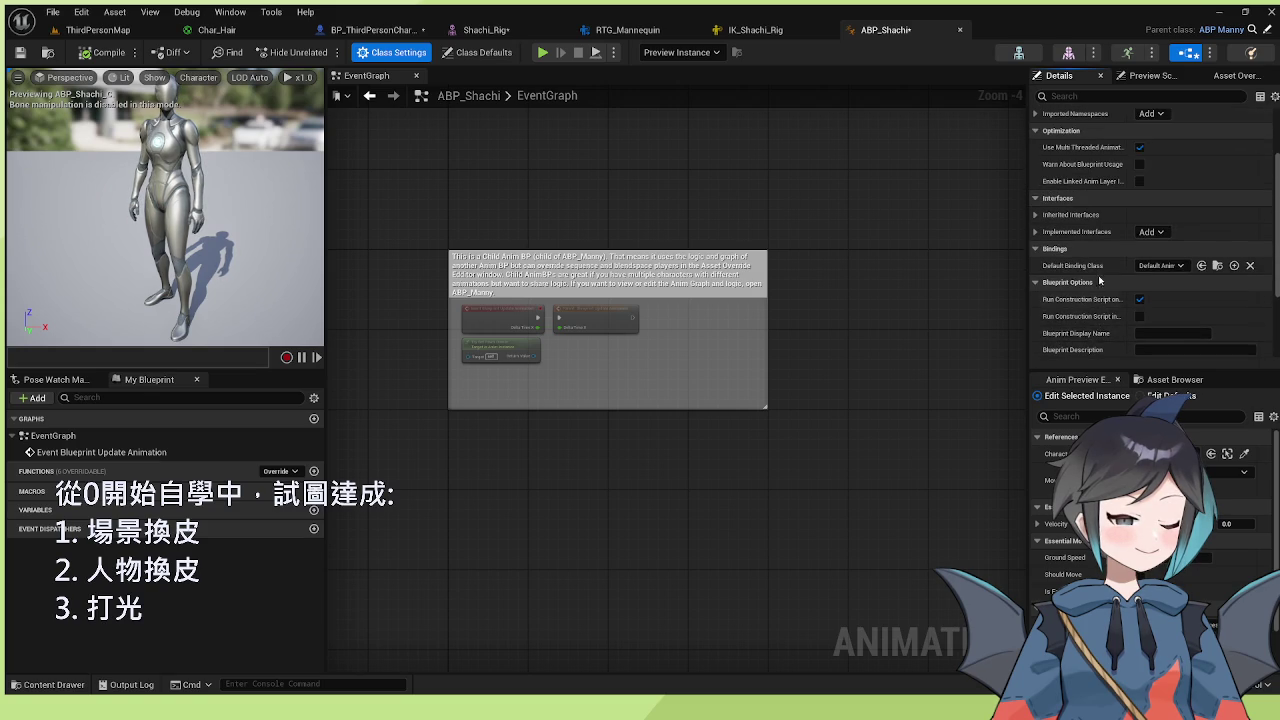
scroll(1097, 290, up, 1)
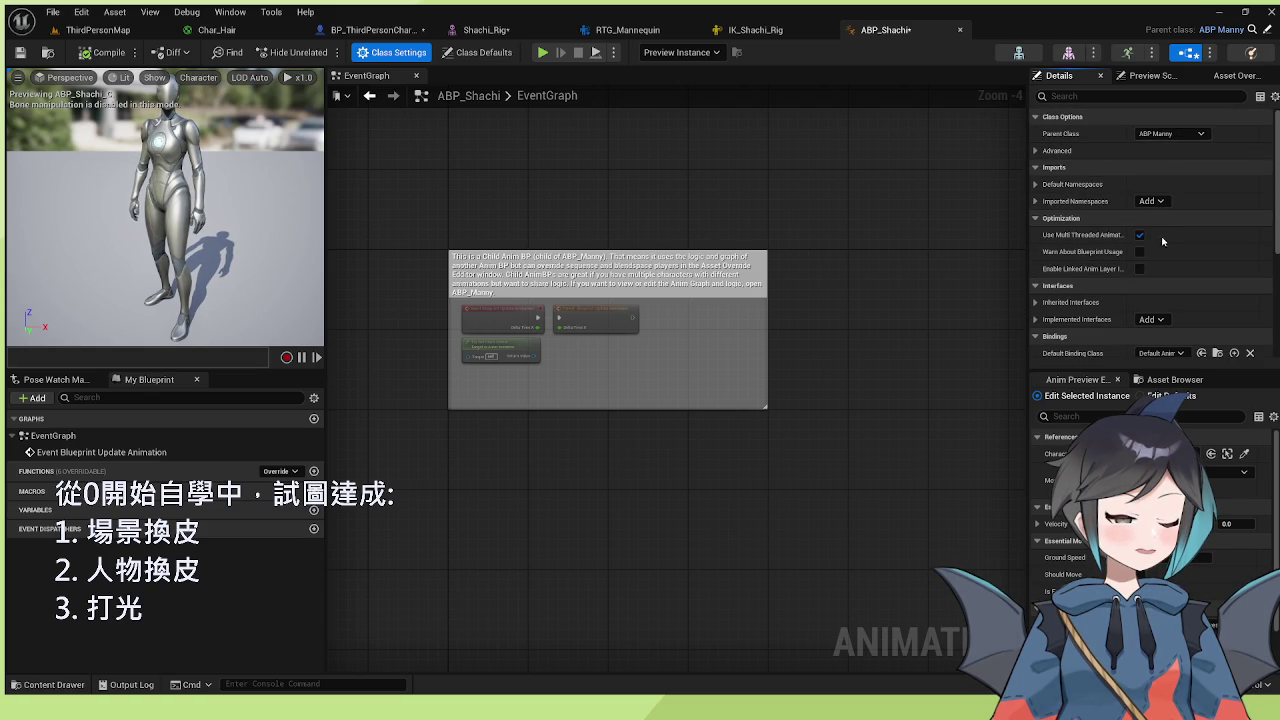
click(1155, 150)
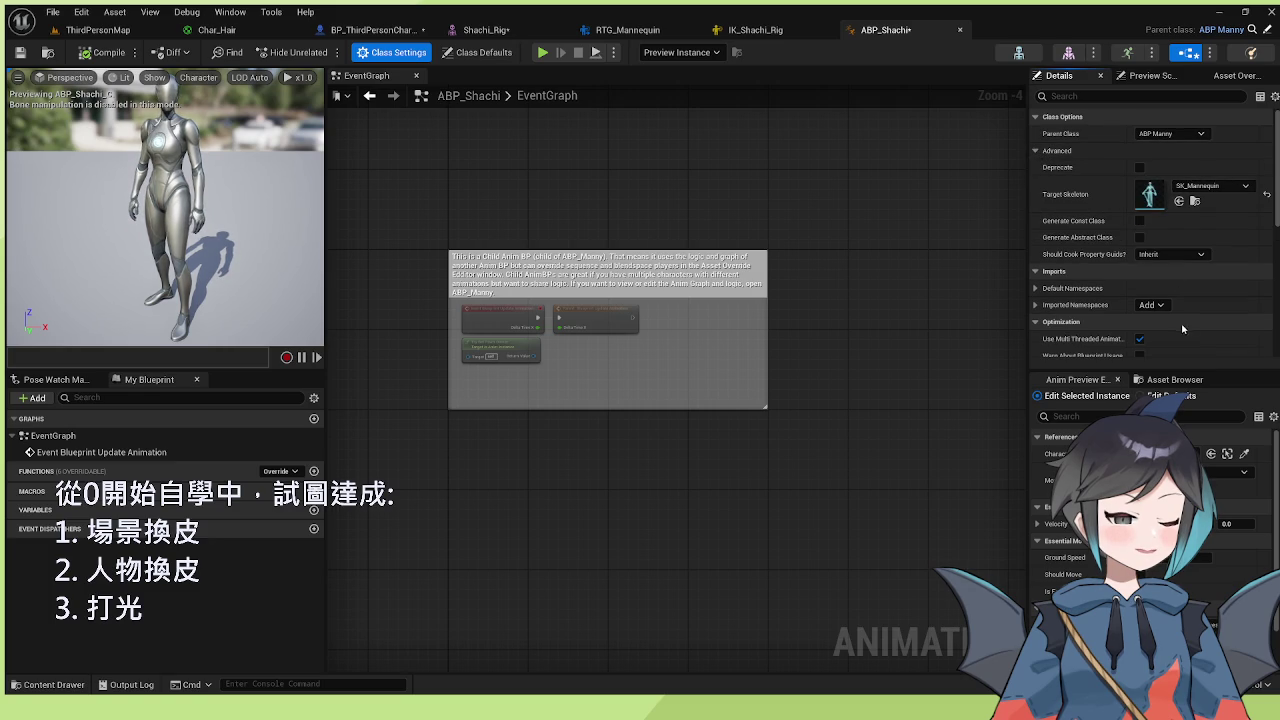
click(1205, 342)
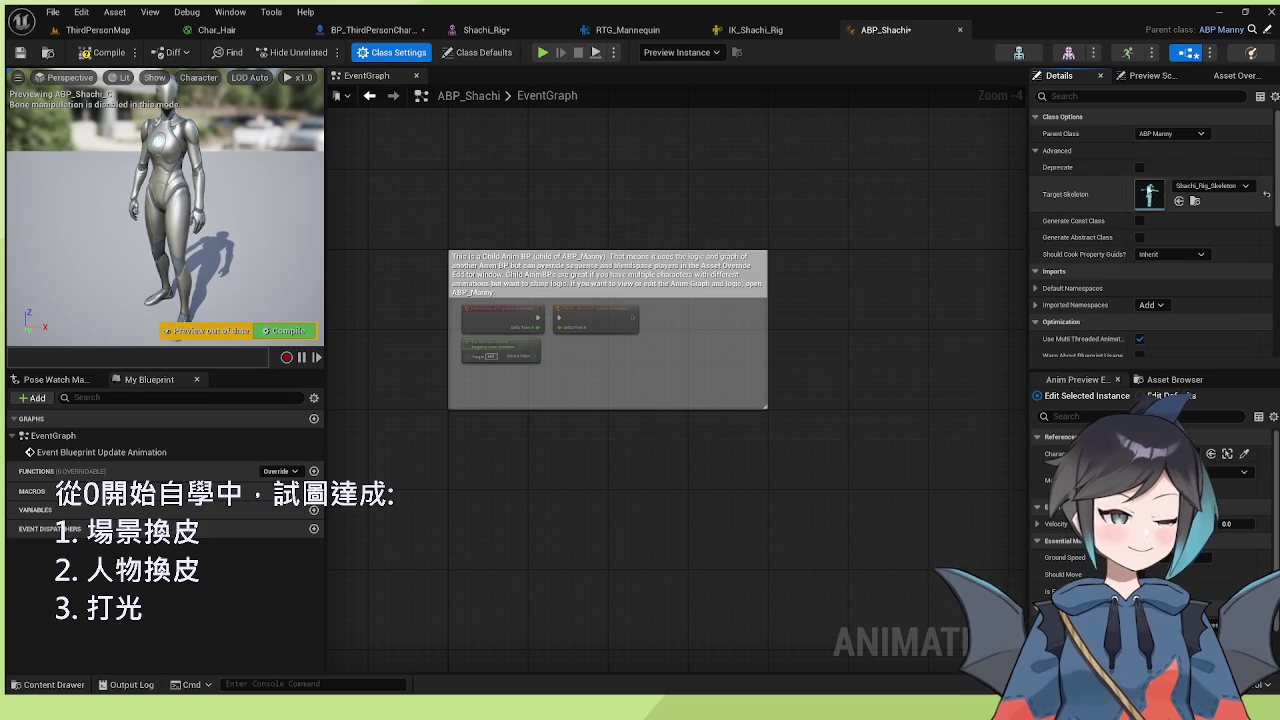
- Review ABP_Shachi's Shachi_Rig_Skeleton target setting, then switch back to the ThirdPersonMap level
scroll(1208, 210, down, 10)
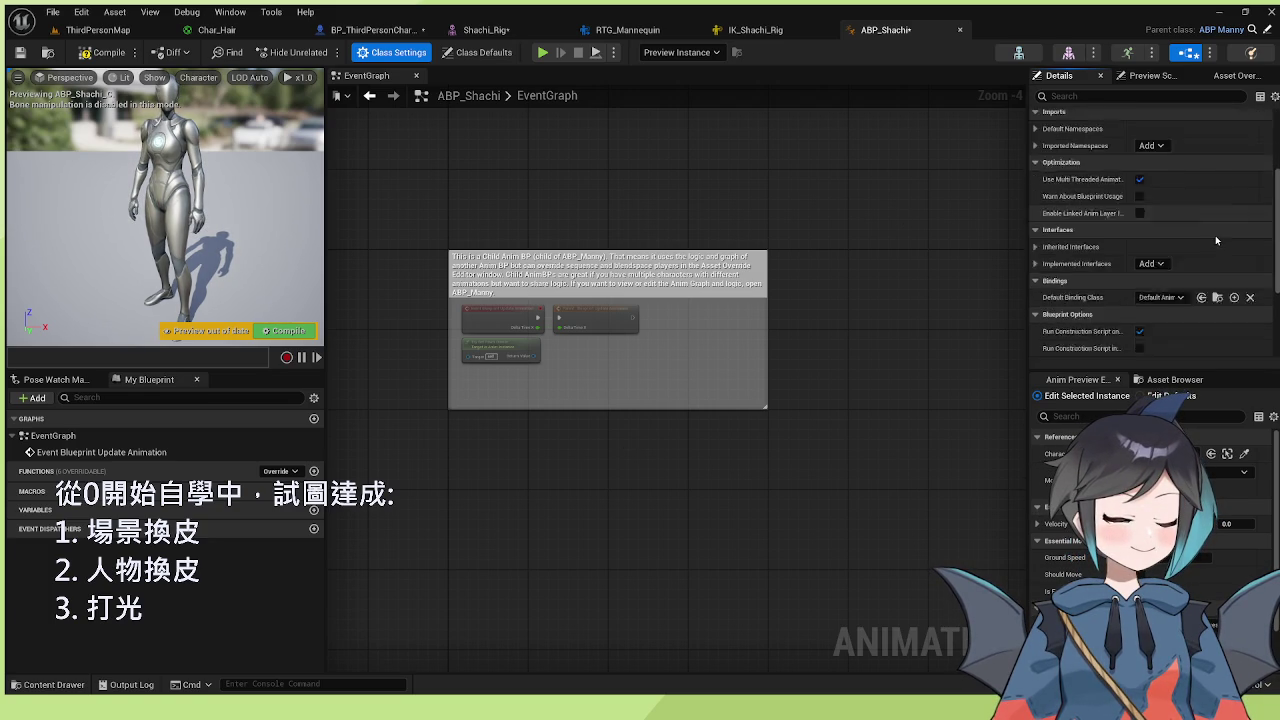
scroll(1217, 241, up, 10)
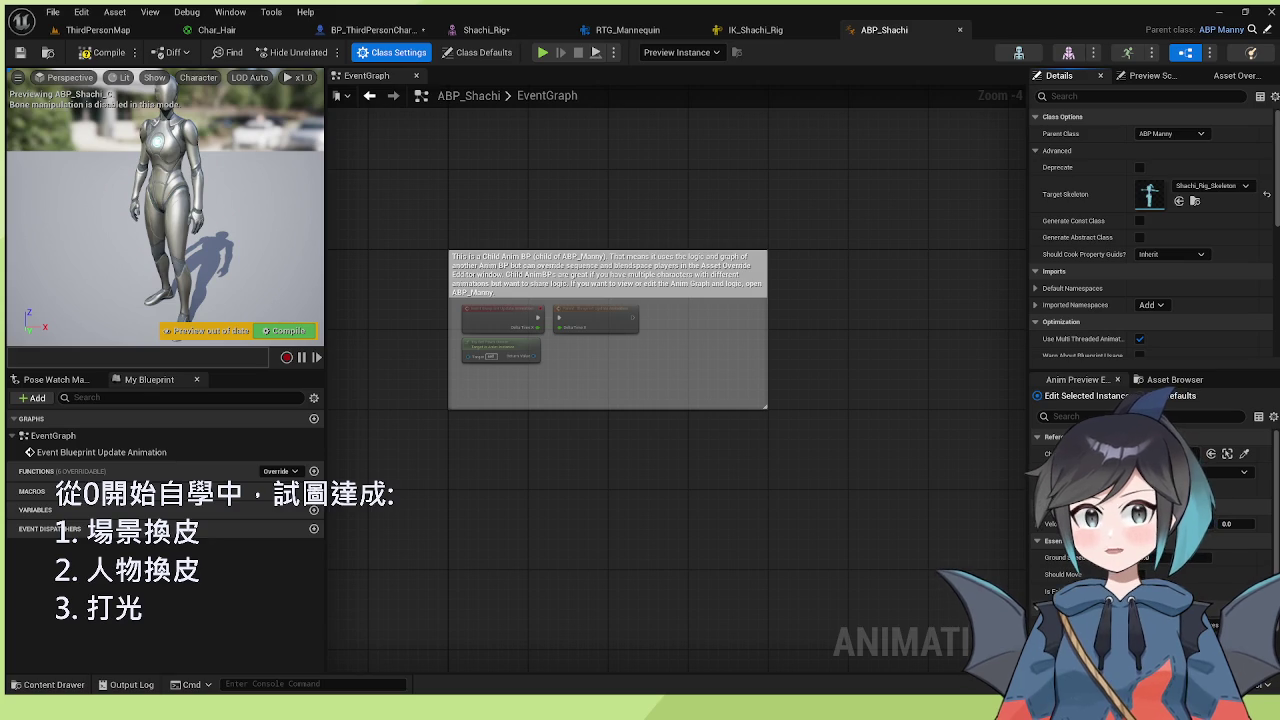
click(98, 30)
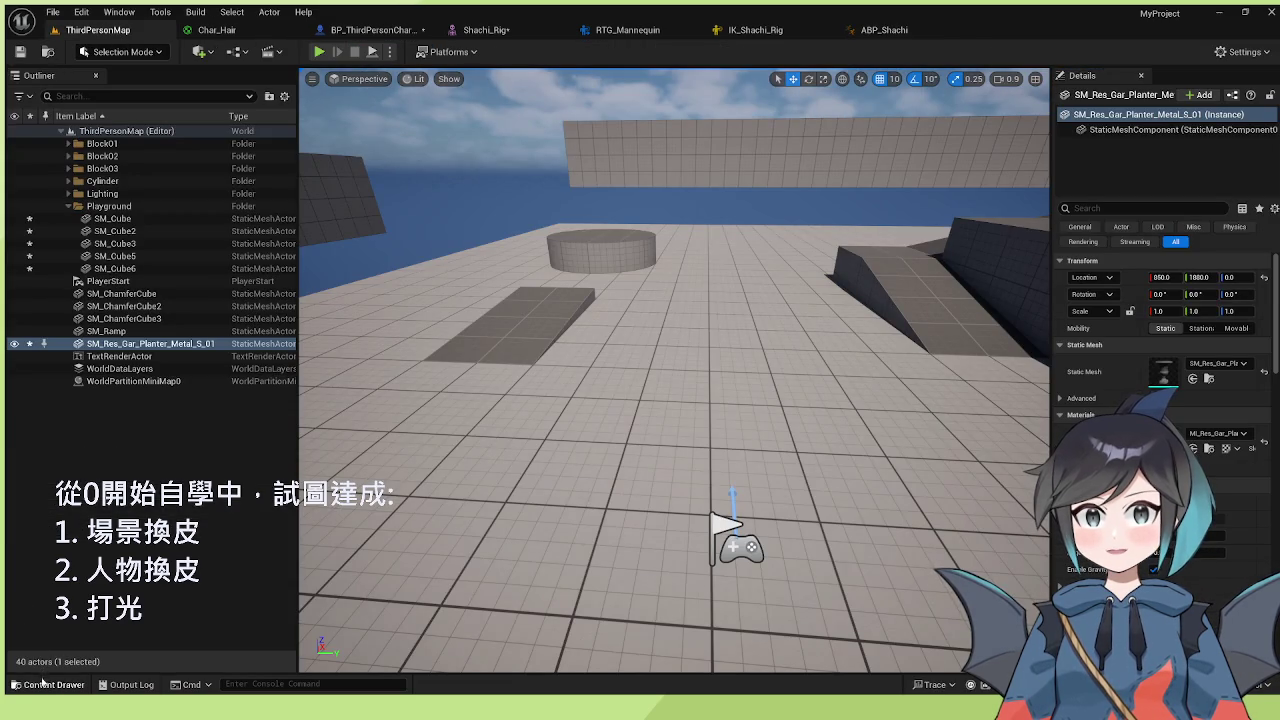
- Find ABP_Shachi in the Content Drawer's Animations folder, then switch to BP_ThirdPersonCharacter
click(50, 684)
click(410, 522)
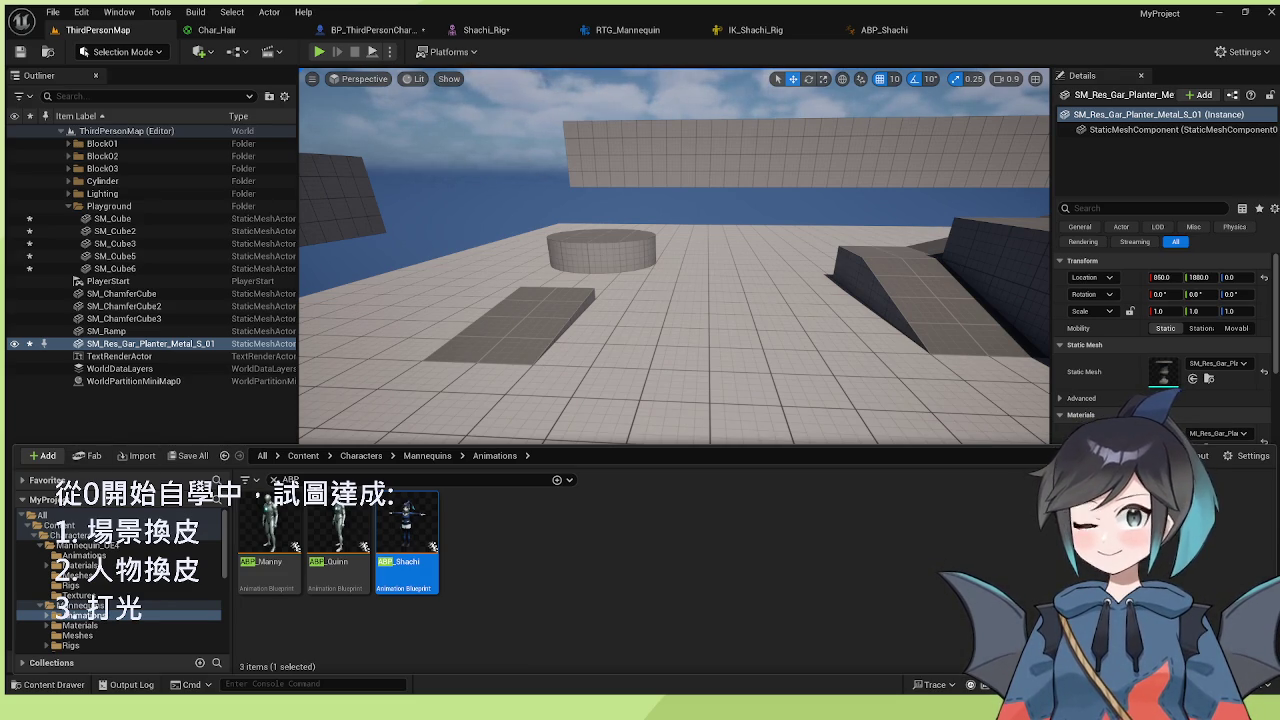
key(ctrl+space)
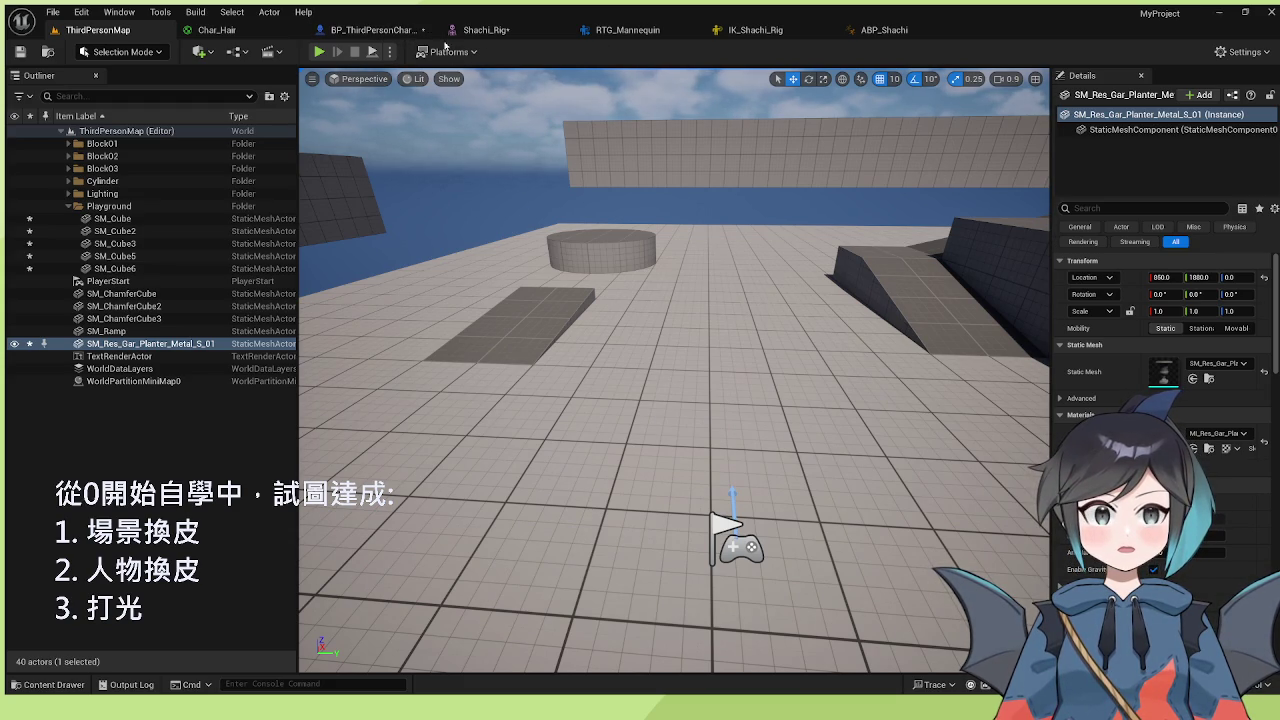
click(375, 30)
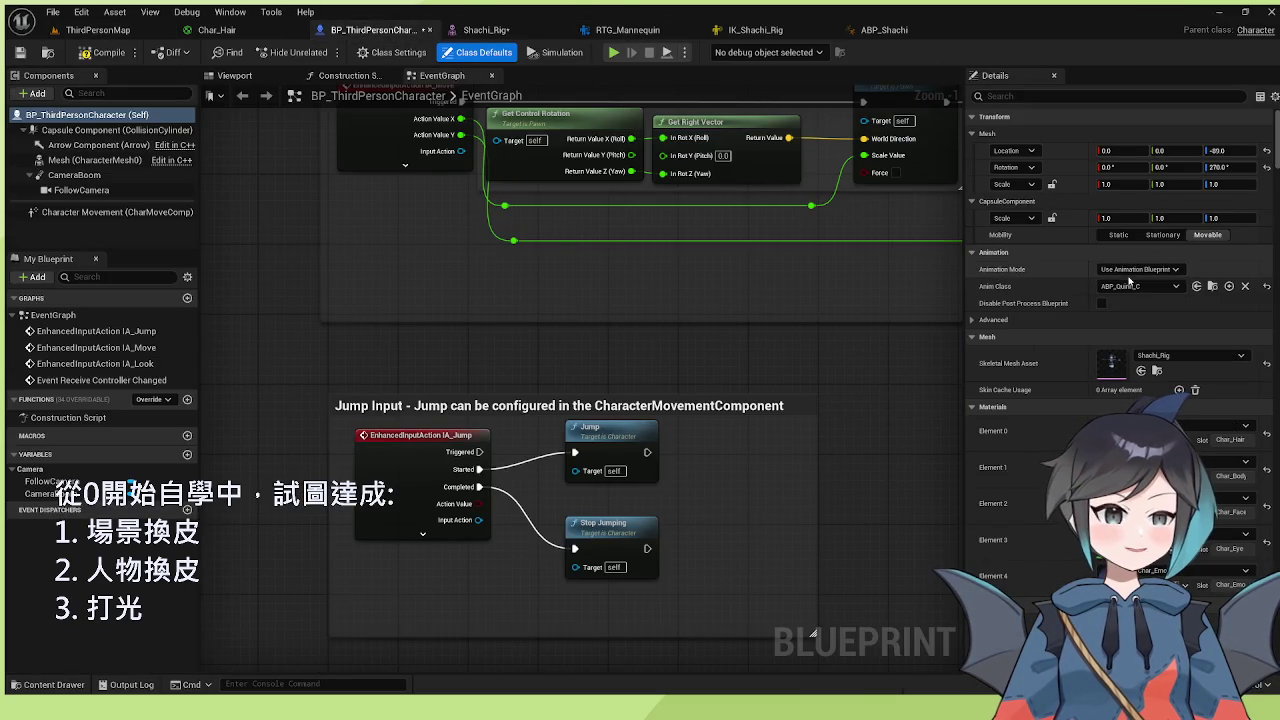
- Set the character mesh's Anim Class to ABP_Shachi_C and return to ThirdPersonMap
shift+click(1127, 289)
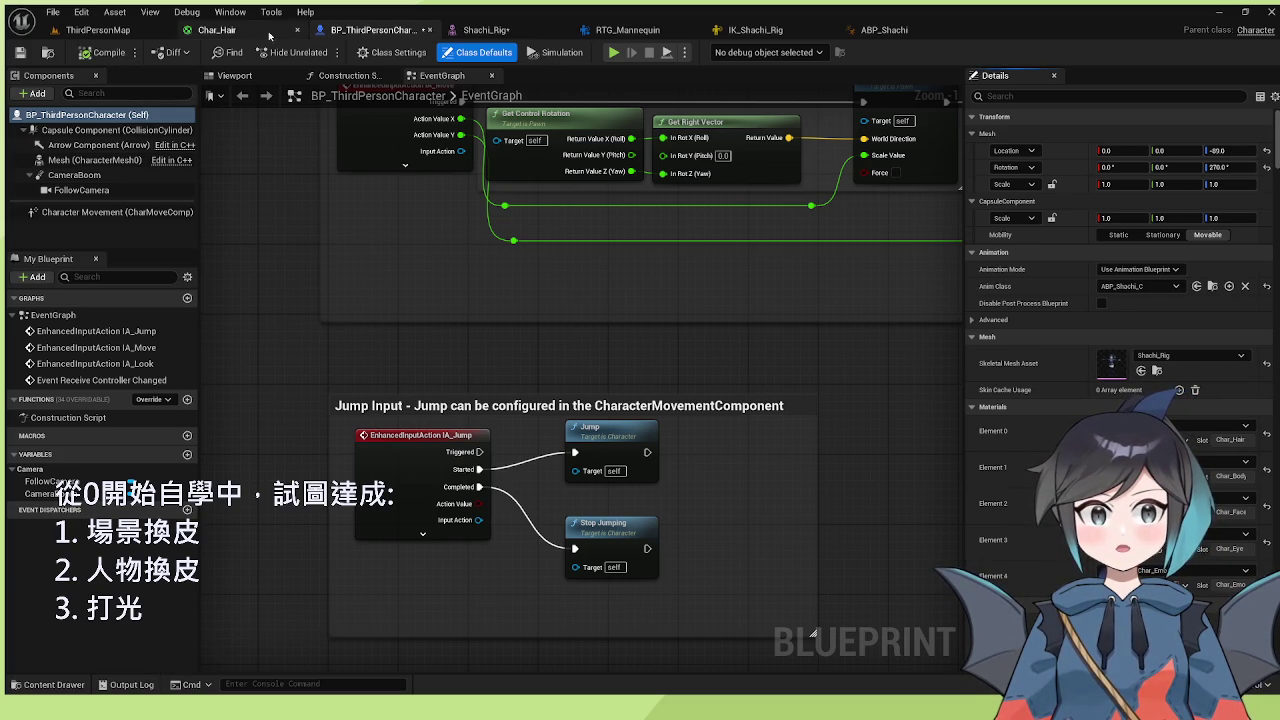
click(97, 30)
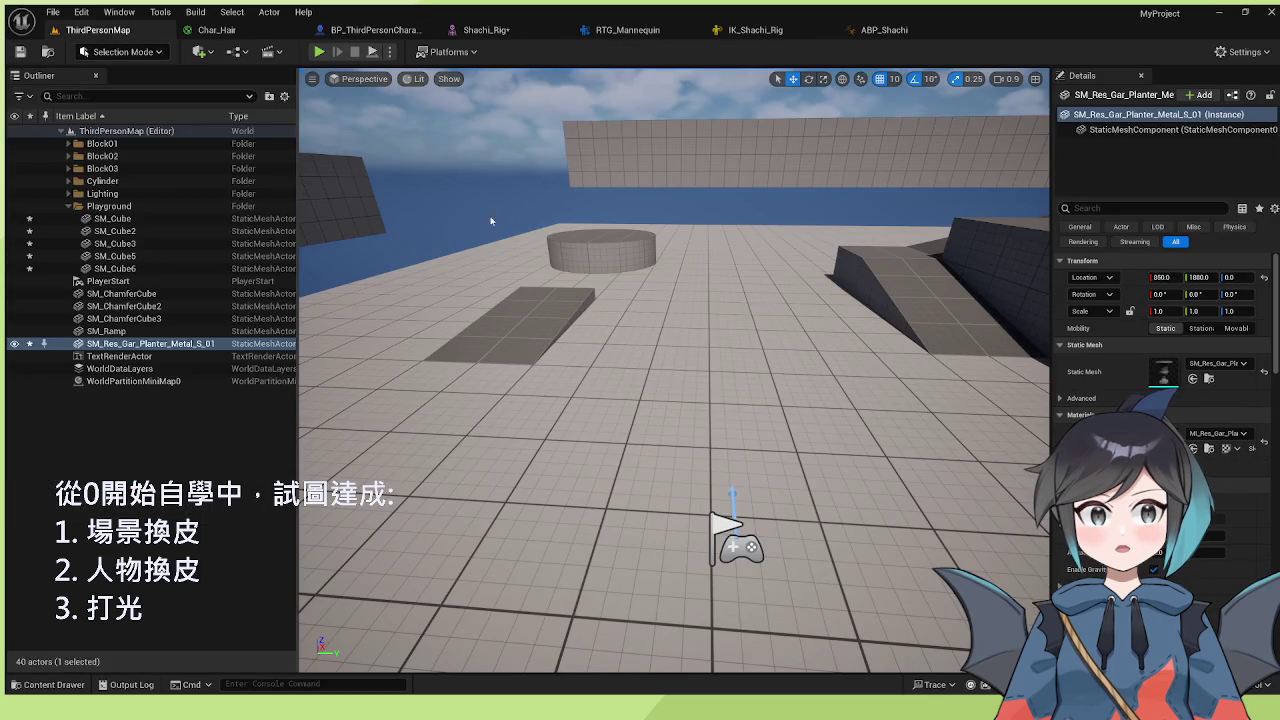
- Play ThirdPersonMap in the editor with mouse captured to test Shachi, then press Esc
click(318, 51)
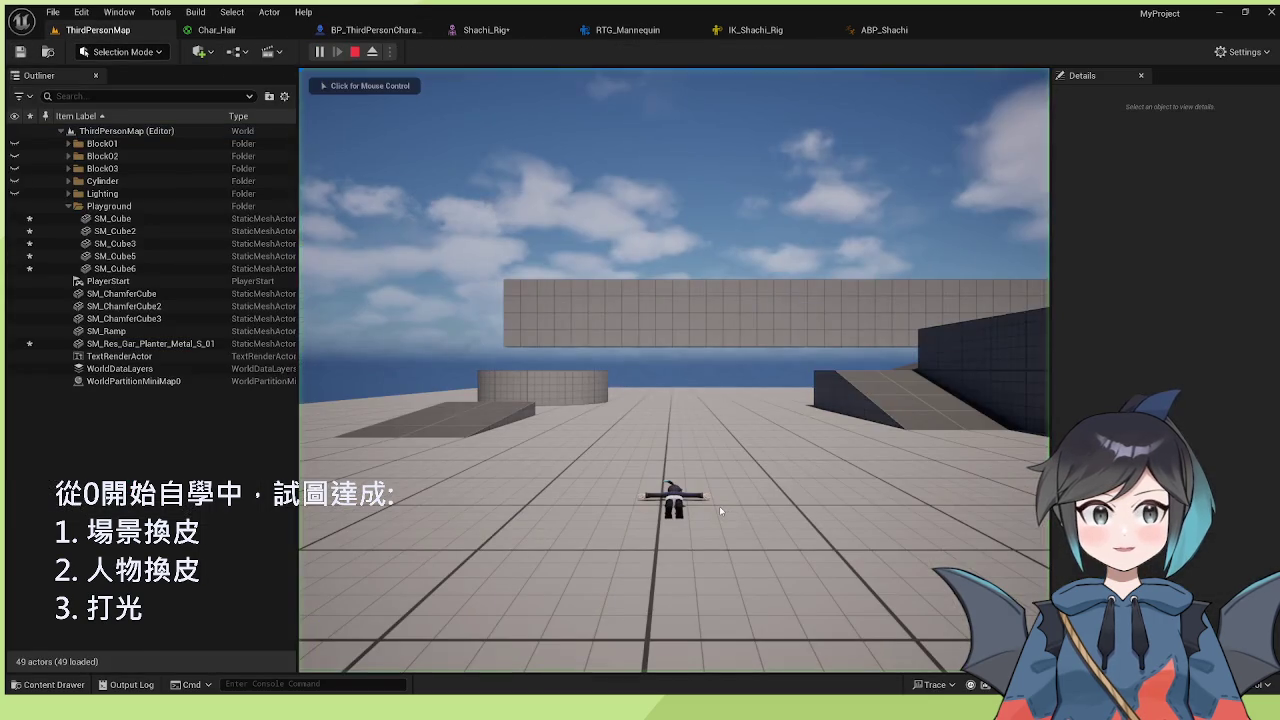
click(730, 492)
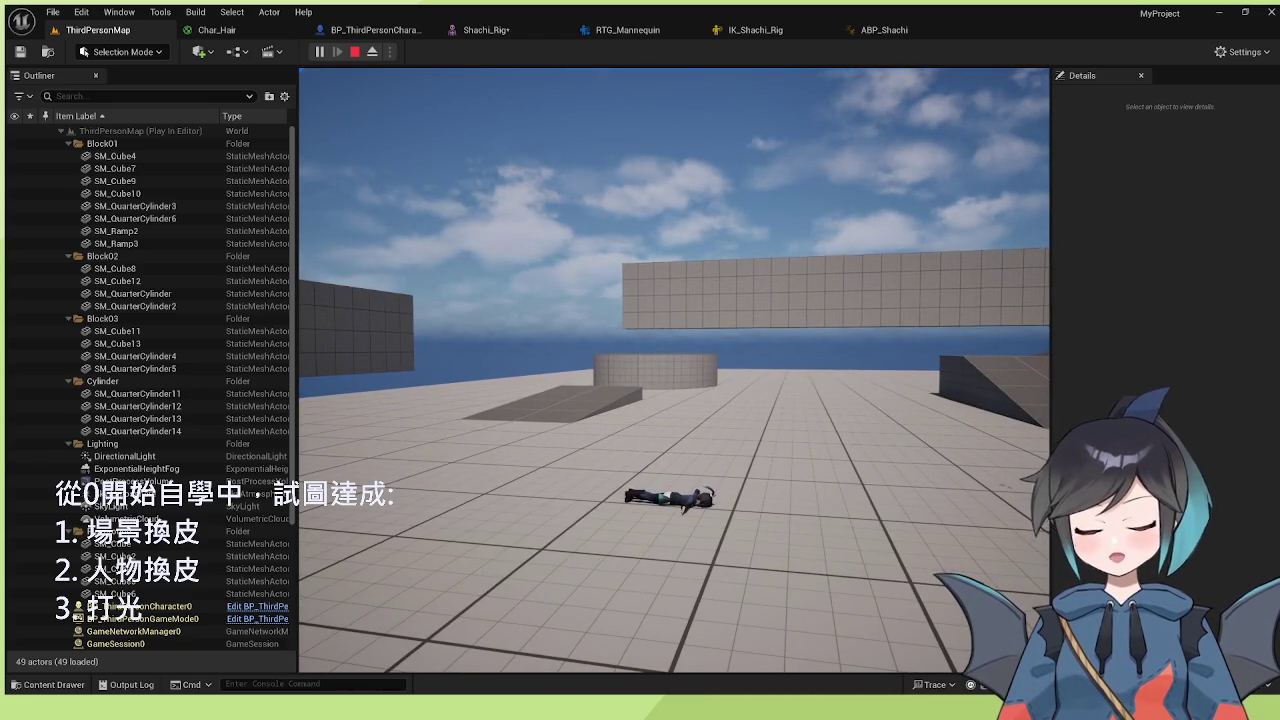
key(Escape)
- Look over the RTG_Mannequin and BP_ThirdPersonCharacter tabs, then return to ThirdPersonMap
click(628, 30)
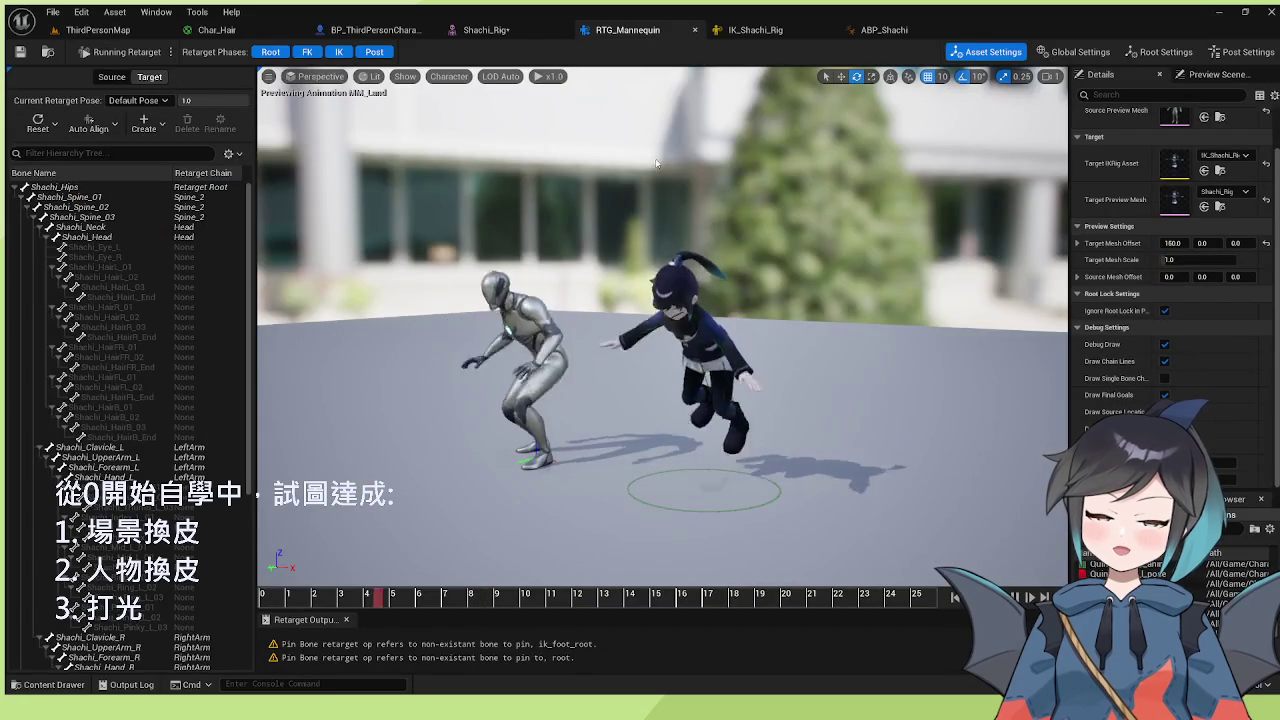
click(375, 30)
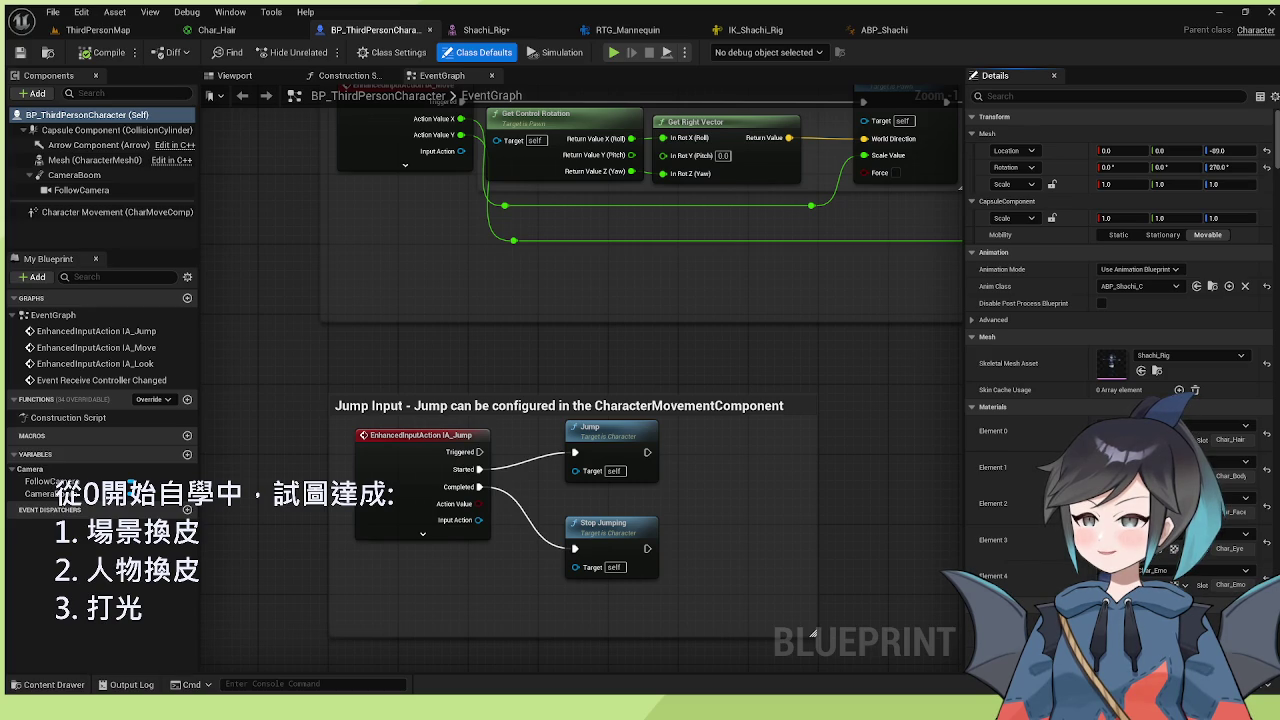
click(98, 29)
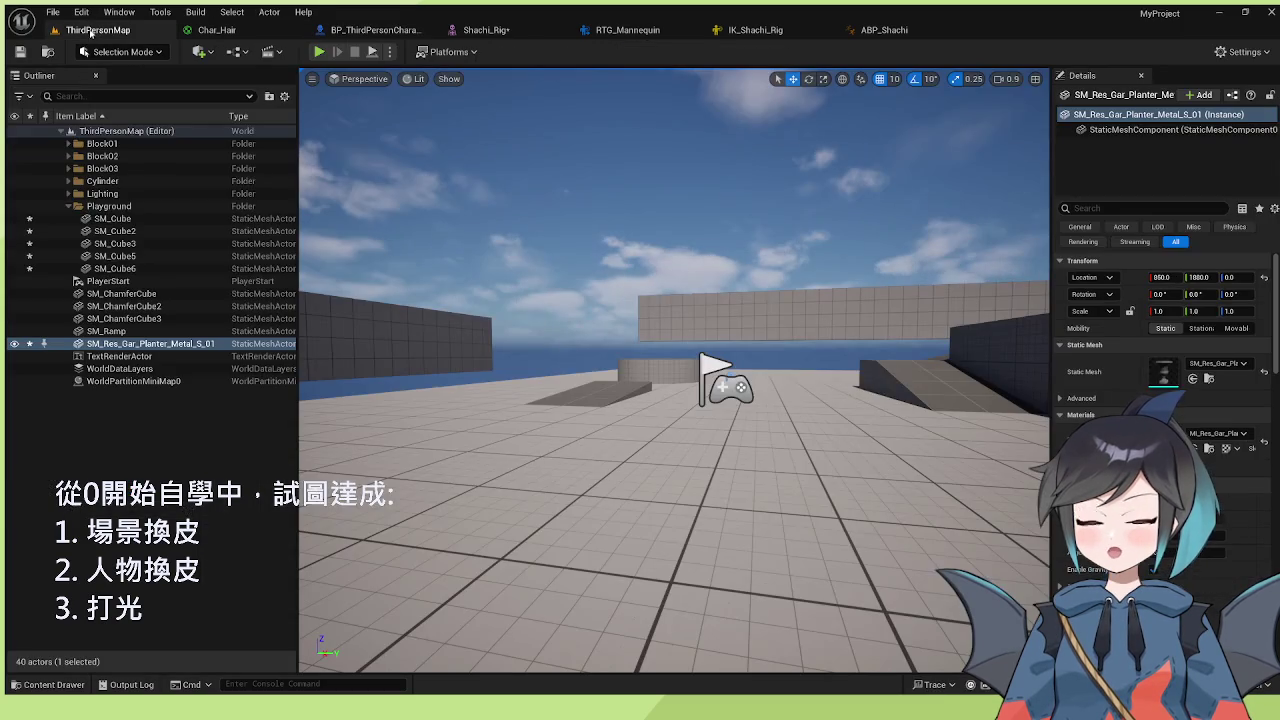